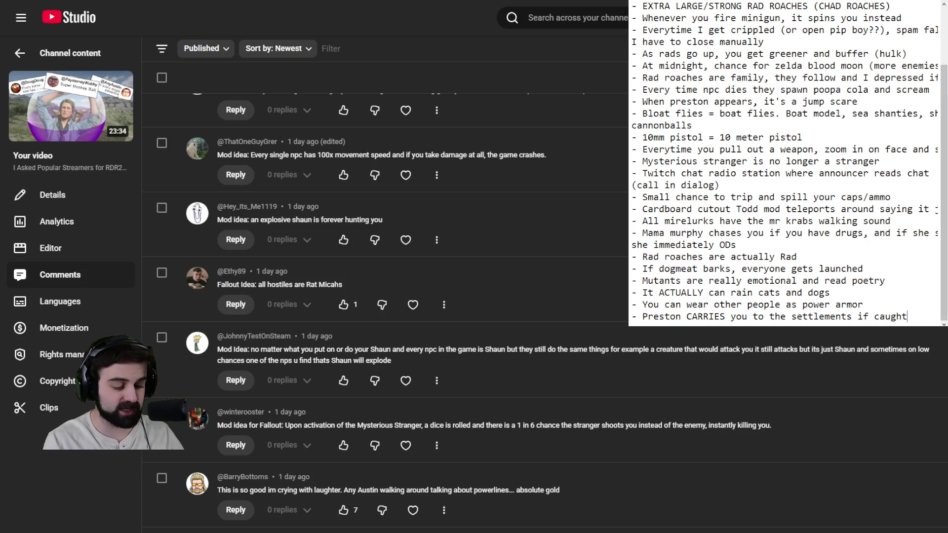
Add the line '- small chance for mysterious stranger to shoot YOU instead', then start a new line.
{"action": "key", "text": "Return"}
{"action": "type", "text": "- "}
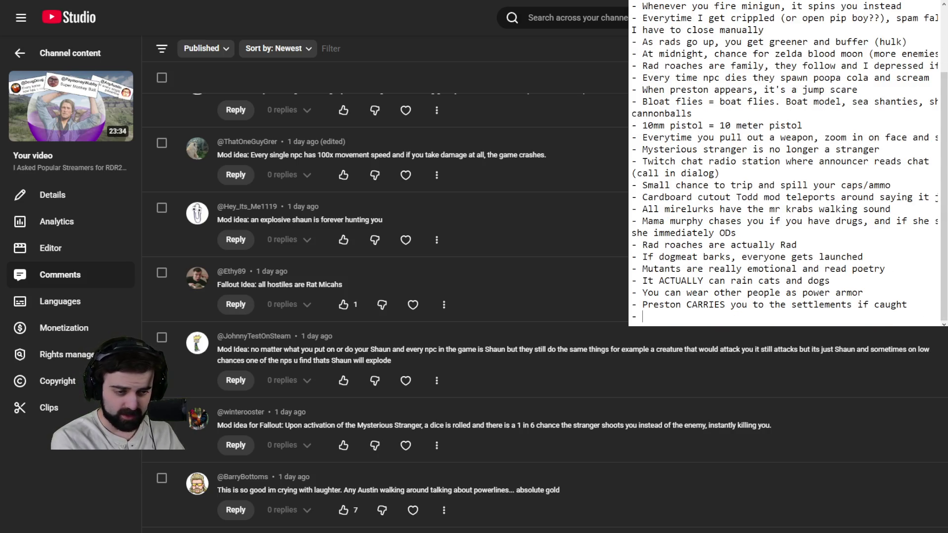
{"action": "type", "text": "small chan"}
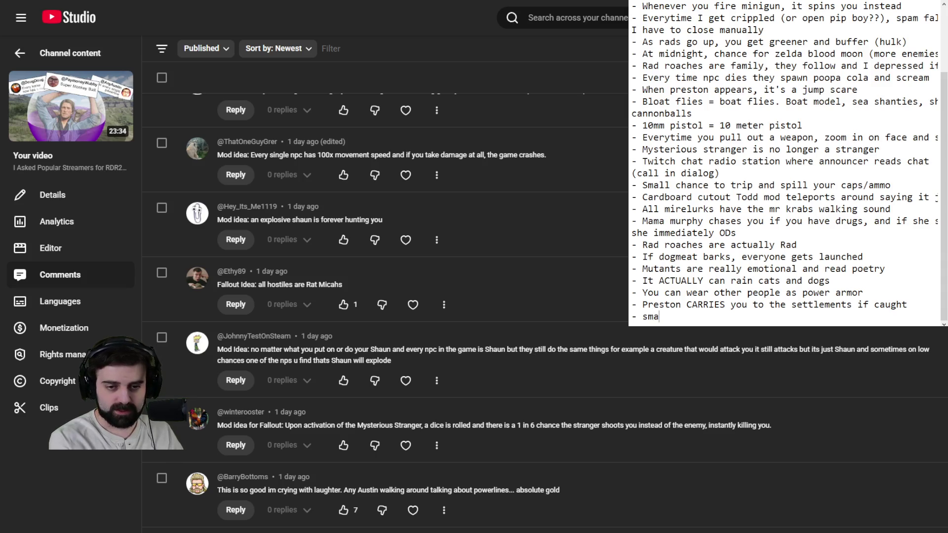
{"action": "key", "text": "BackSpace"}
{"action": "key", "text": "BackSpace"}
{"action": "type", "text": "ance "}
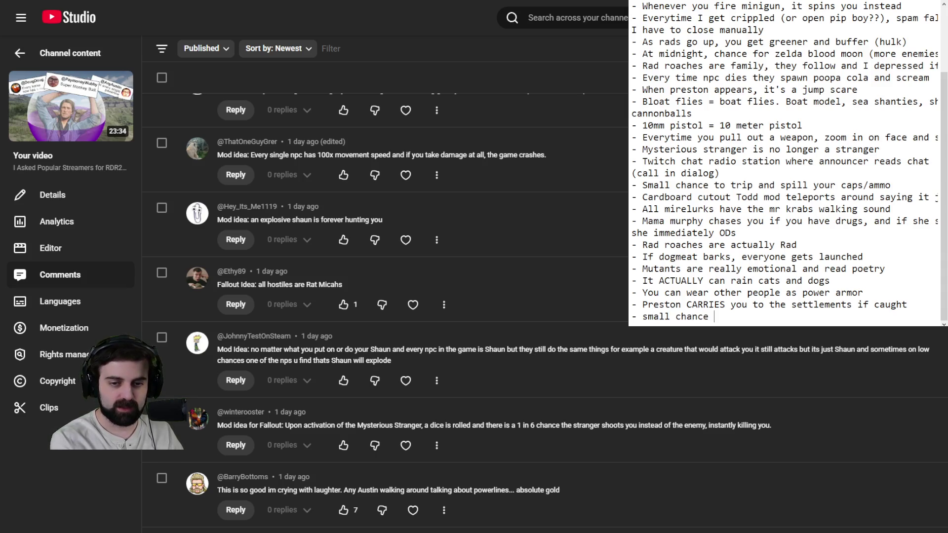
{"action": "type", "text": "for mysterious stranger to shoot YOU in"}
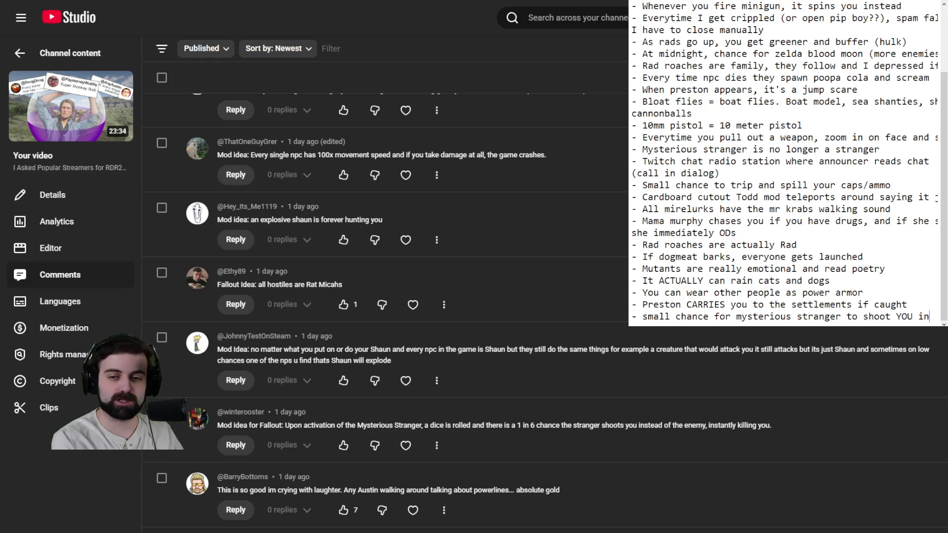
{"action": "type", "text": "stead"}
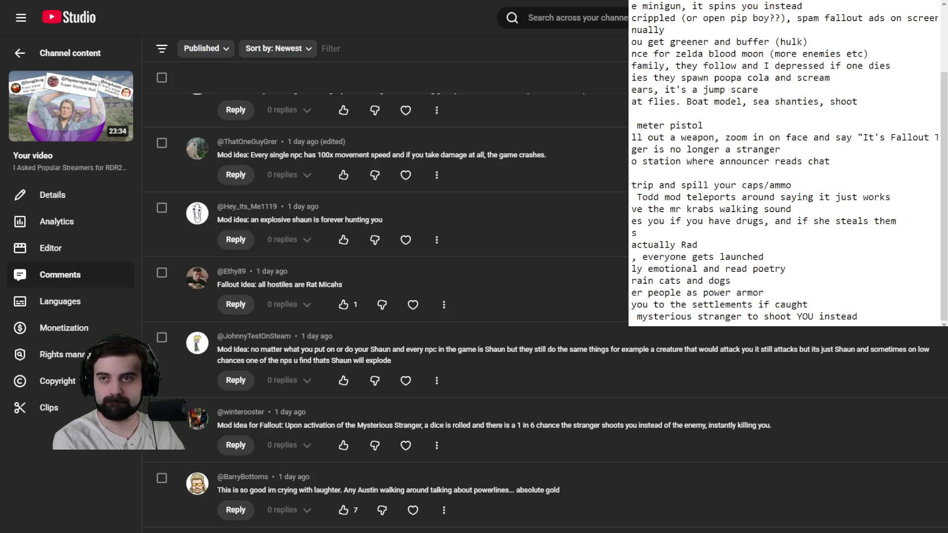
{"action": "key", "text": "Return"}
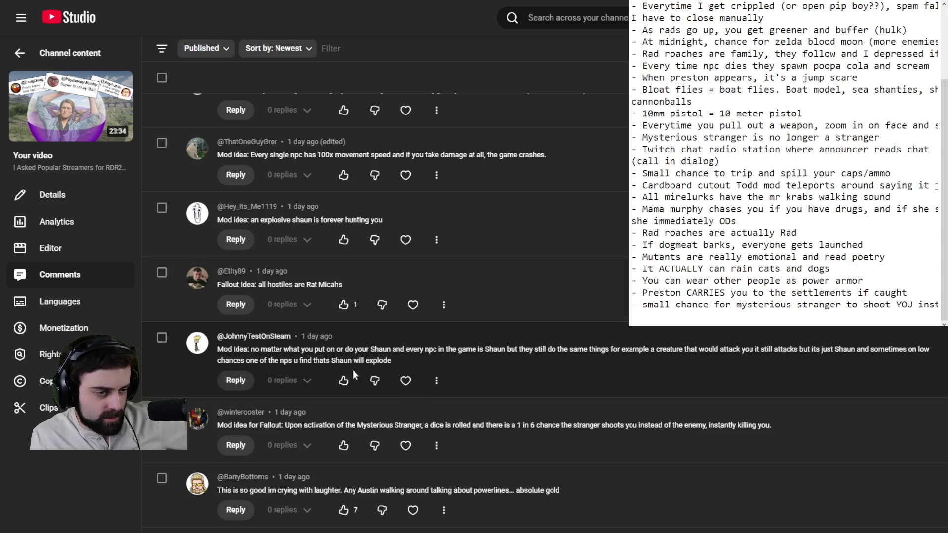
Scroll down to the ptsd flashbacks comment and briefly highlight, then deselect, its text.
{"action": "scroll", "coordinate": [461, 414], "scroll_direction": "down", "scroll_amount": 4}
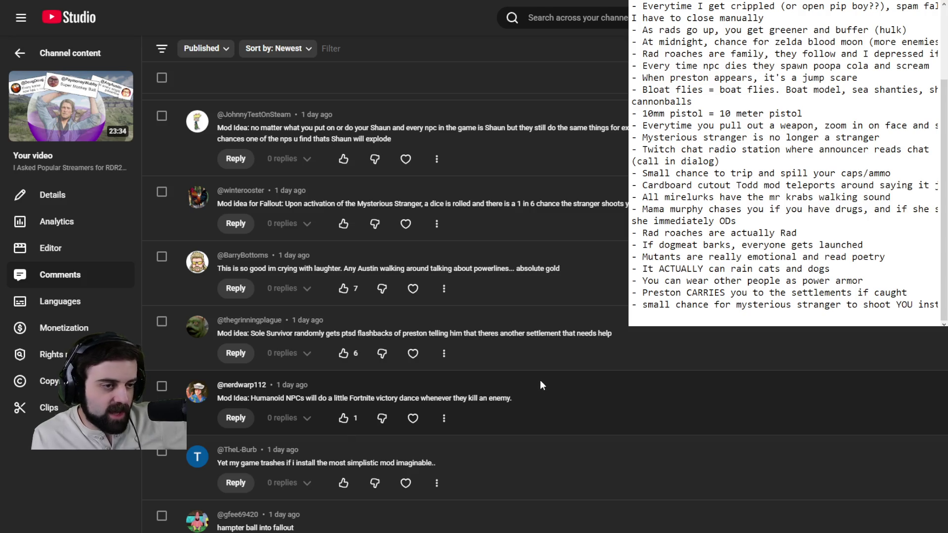
{"action": "left_click_drag", "start_coordinate": [250, 337], "coordinate": [357, 334]}
{"action": "left_click", "coordinate": [412, 337]}
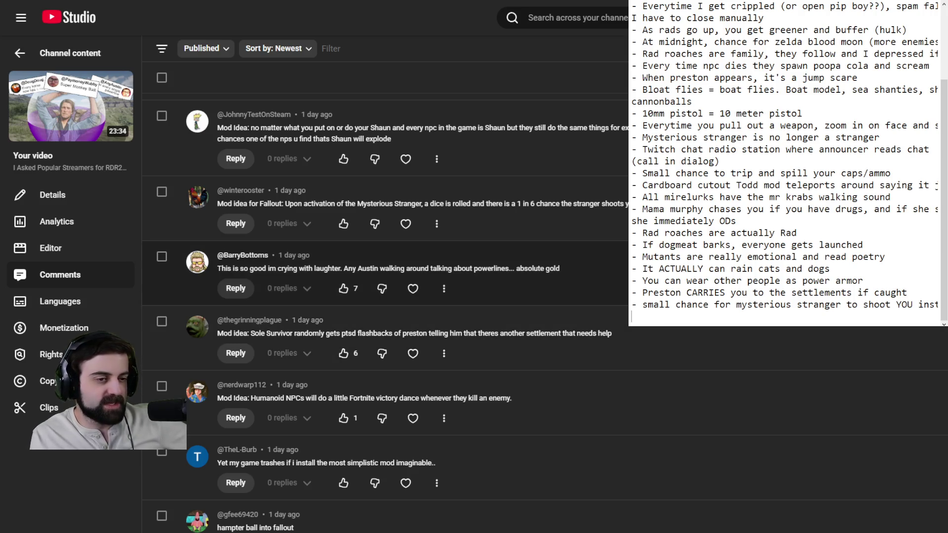
Scroll further down and expand the long power armor comment to its full text.
{"action": "scroll", "coordinate": [385, 296], "scroll_direction": "down", "scroll_amount": 3}
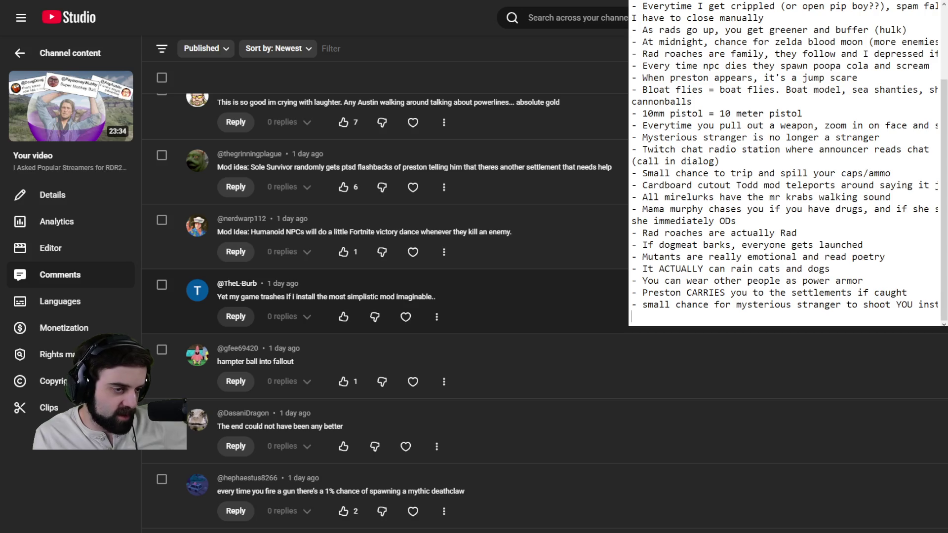
{"action": "scroll", "coordinate": [386, 296], "scroll_direction": "down", "scroll_amount": 3}
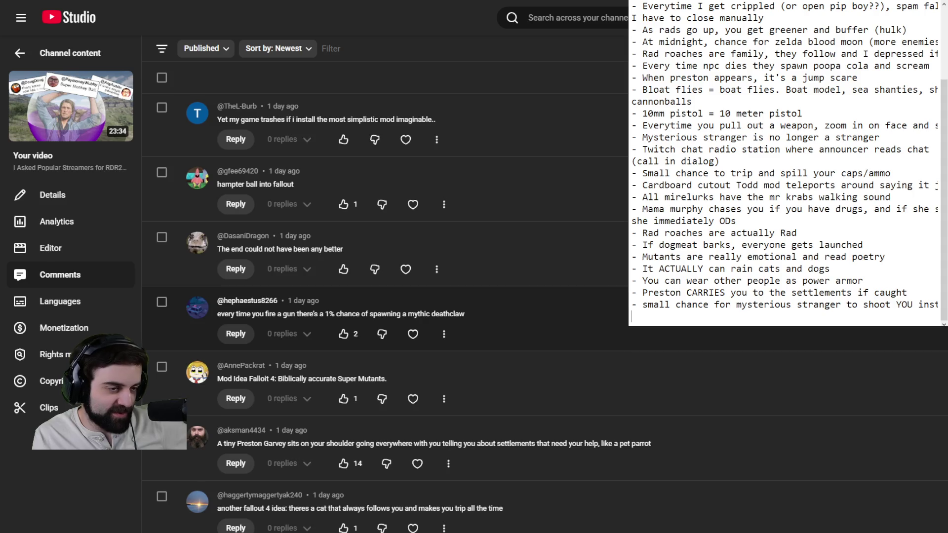
{"action": "scroll", "coordinate": [386, 296], "scroll_direction": "down", "scroll_amount": 3}
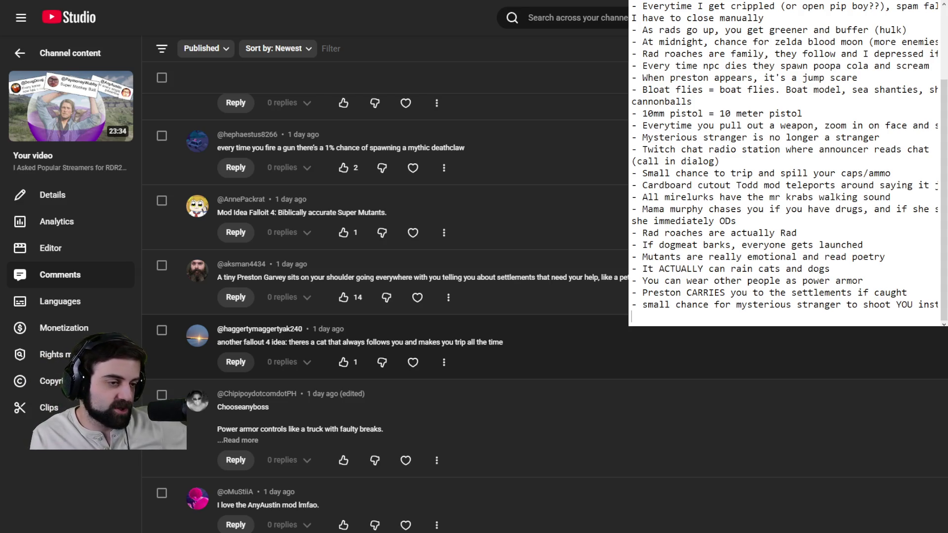
{"action": "scroll", "coordinate": [385, 297], "scroll_direction": "down", "scroll_amount": 1}
{"action": "left_click", "coordinate": [238, 385]}
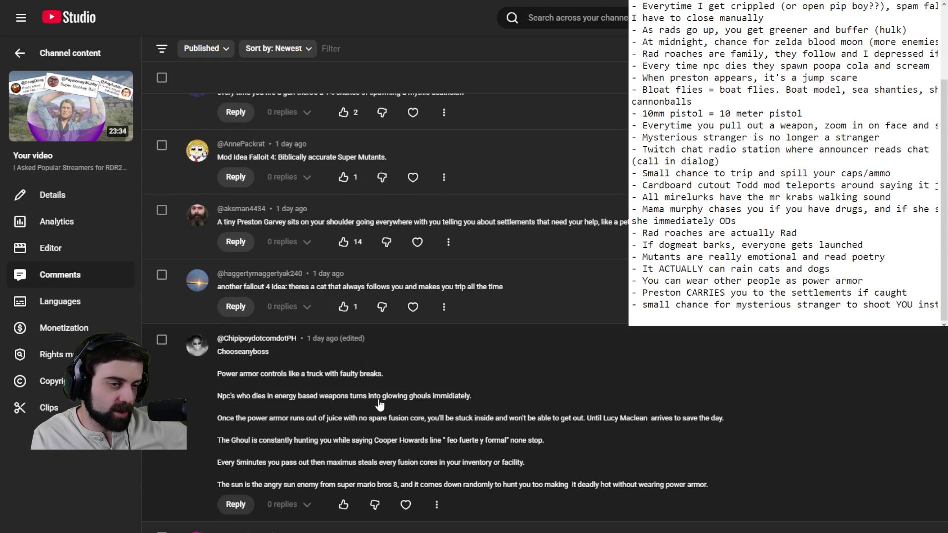
{"action": "scroll", "coordinate": [573, 360], "scroll_direction": "down", "scroll_amount": 2}
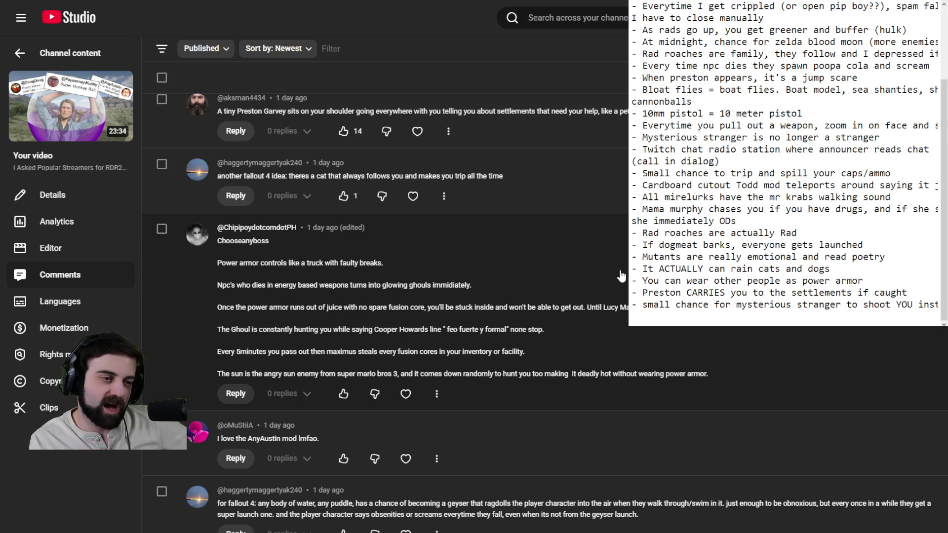
{"action": "left_click", "coordinate": [746, 314]}
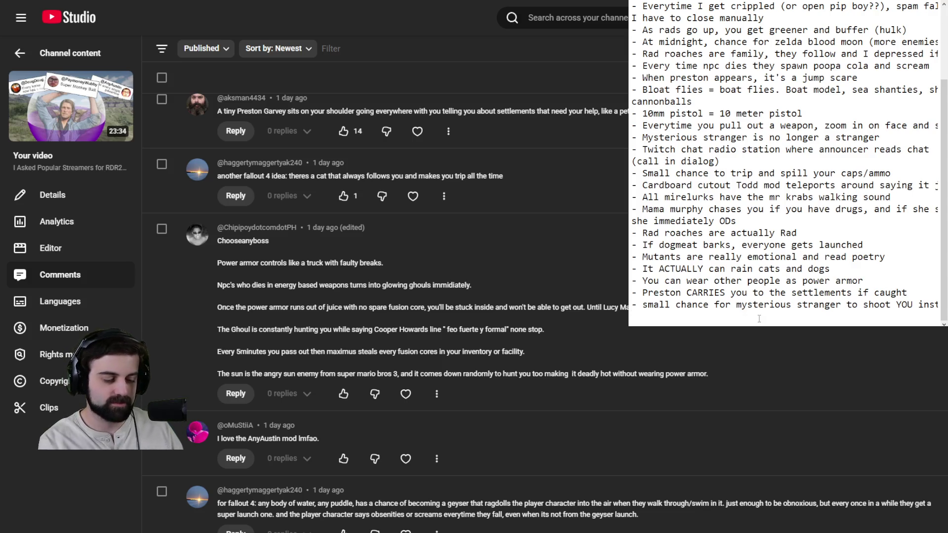
Add the line '- Walton Goggins hunts you as the ghoul (with his cowboy quote)' and start a new line.
{"action": "type", "text": "- Walton Gog"}
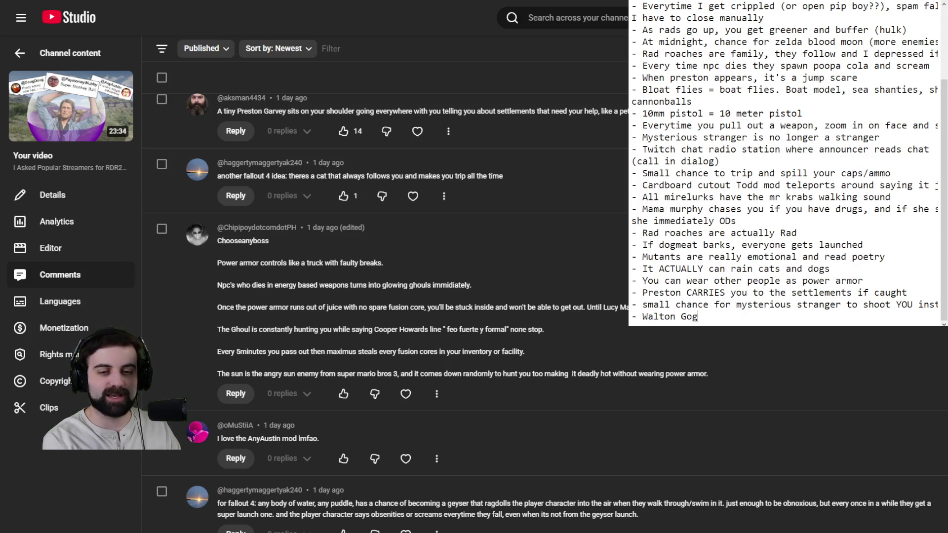
{"action": "type", "text": "ging"}
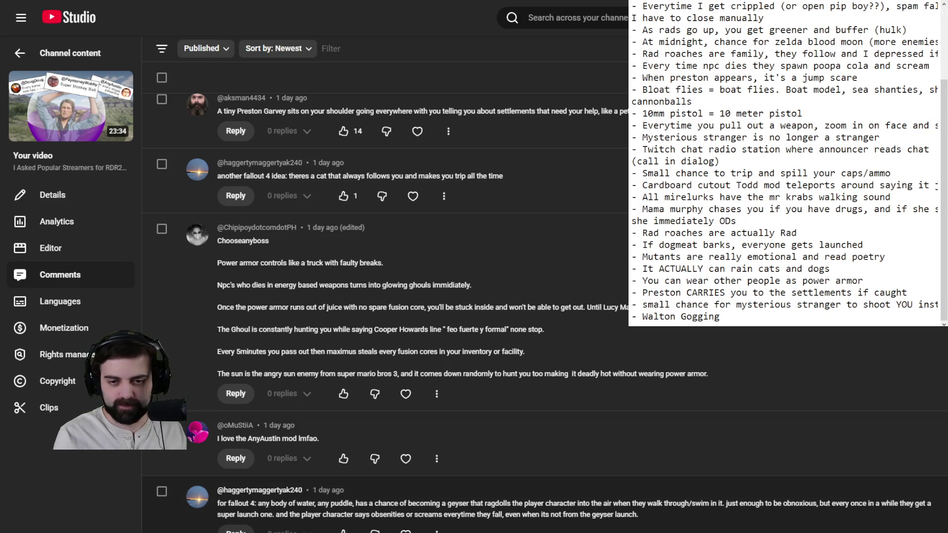
{"action": "key", "text": "BackSpace"}
{"action": "type", "text": "s "}
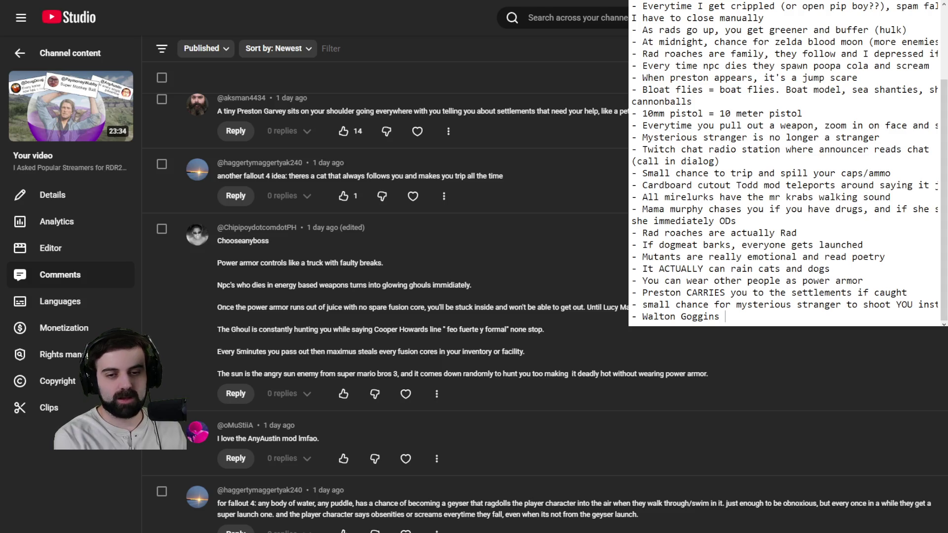
{"action": "type", "text": "hunts you as "}
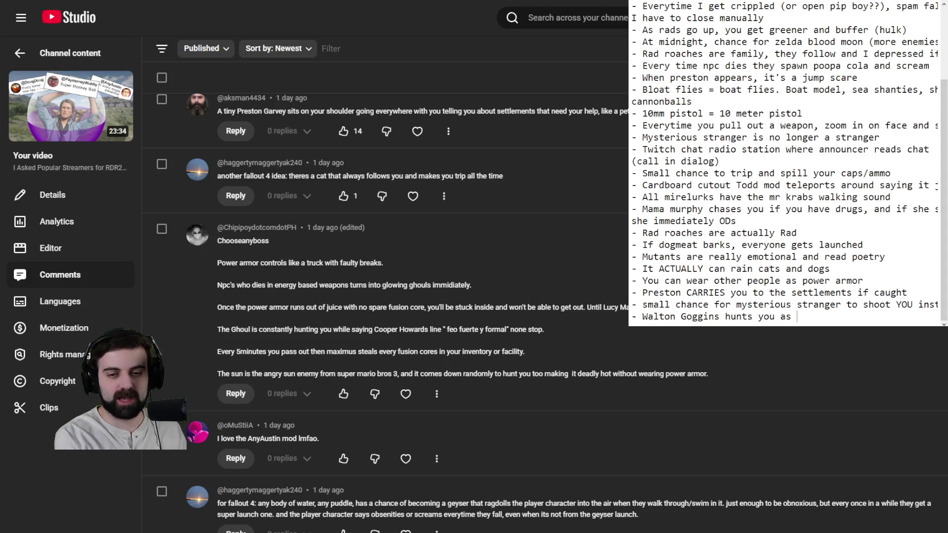
{"action": "type", "text": "the ghoul (wit"}
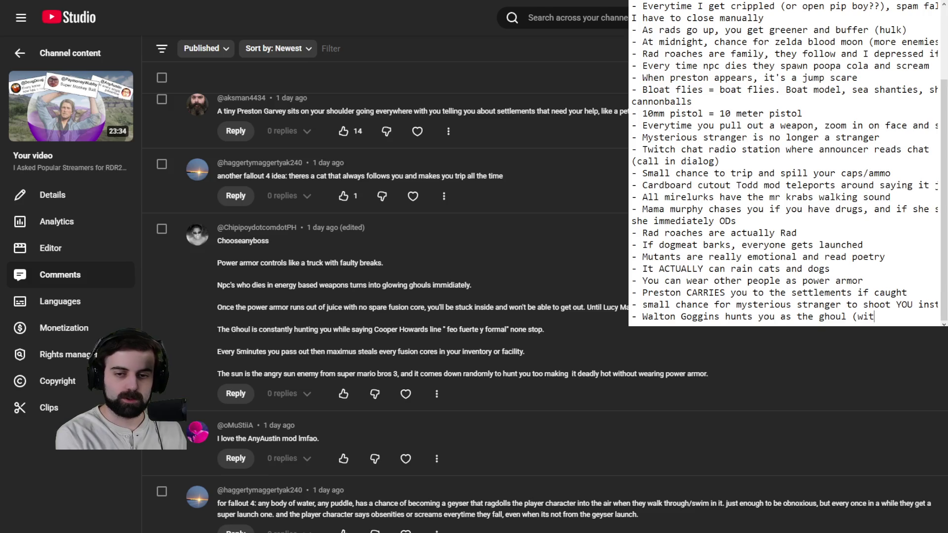
{"action": "type", "text": "h his cowboy quote)"}
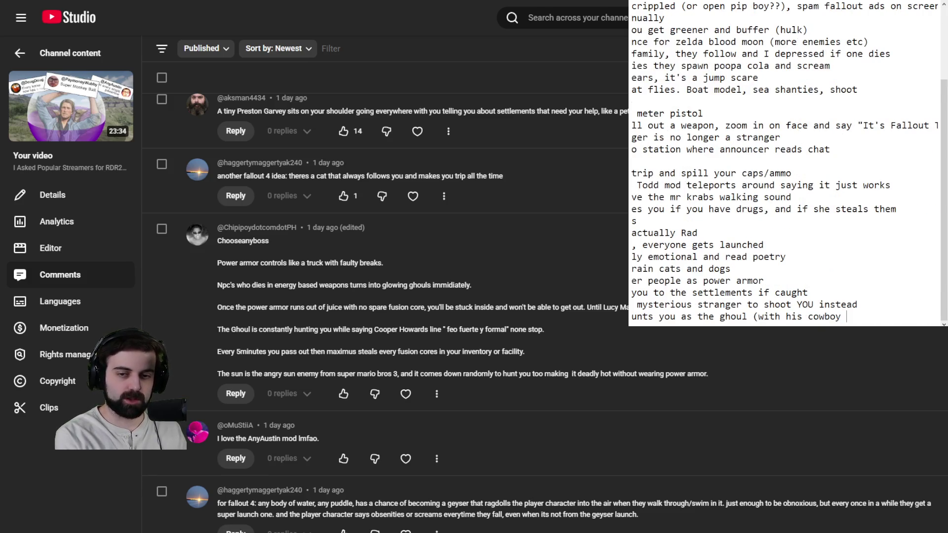
{"action": "key", "text": "Return"}
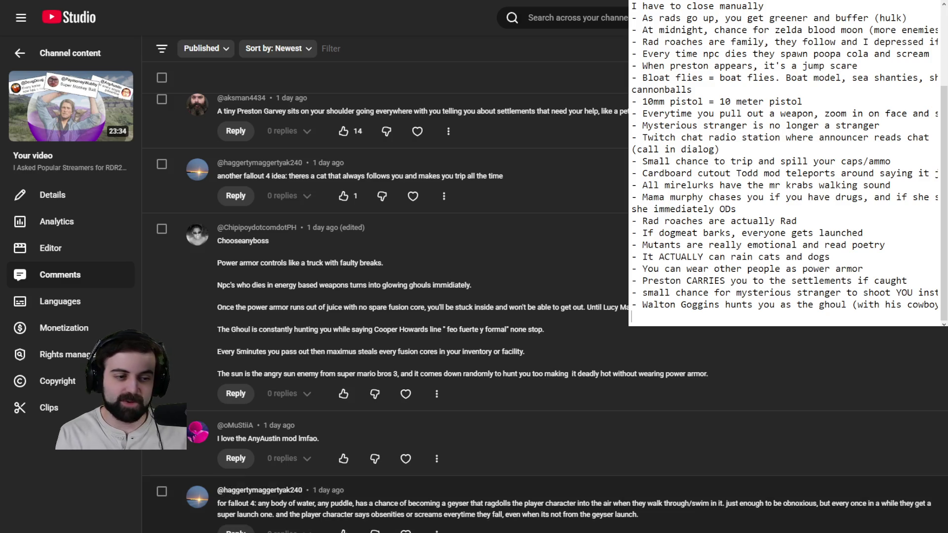
Scroll down the comments until the Majora's Mask moon and rad roach gun ideas are visible.
{"action": "scroll", "coordinate": [543, 311], "scroll_direction": "down", "scroll_amount": 3}
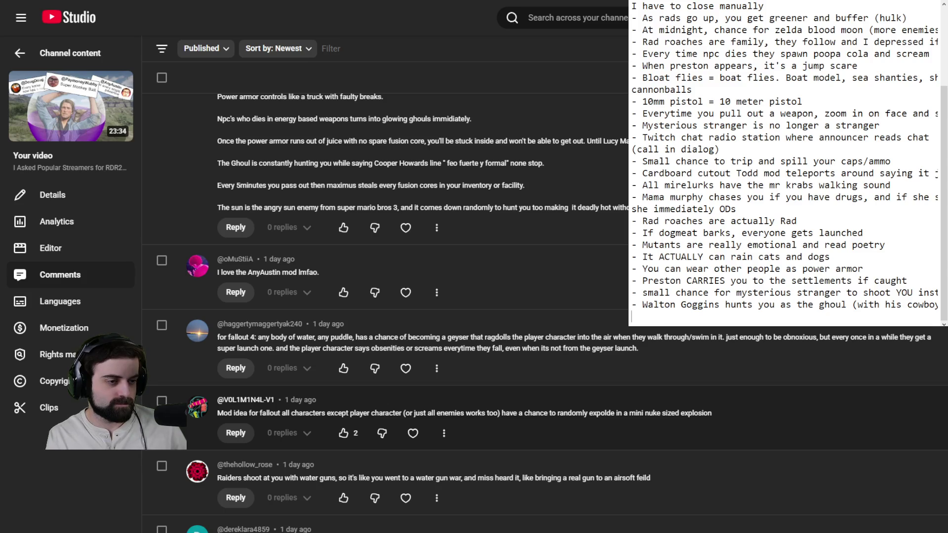
{"action": "scroll", "coordinate": [386, 297], "scroll_direction": "down", "scroll_amount": 2}
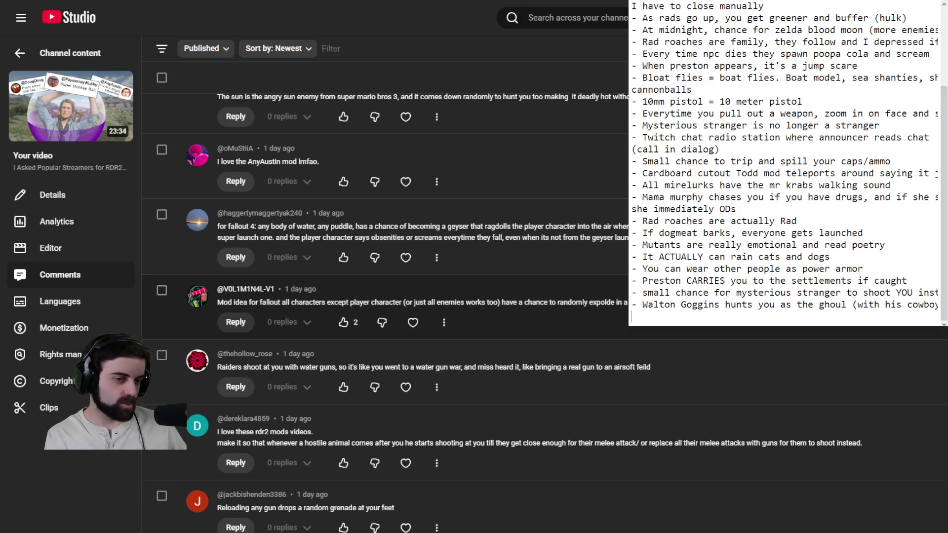
{"action": "scroll", "coordinate": [385, 297], "scroll_direction": "down", "scroll_amount": 1}
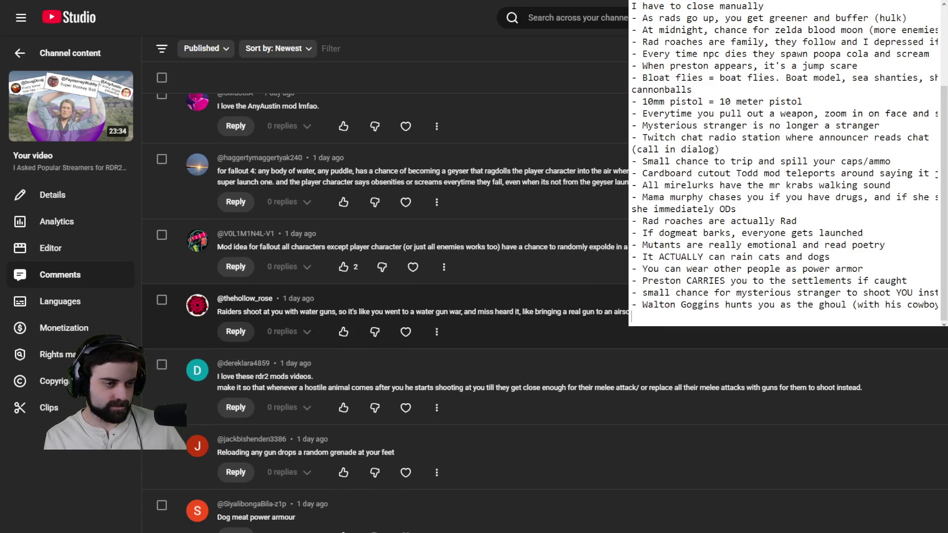
{"action": "scroll", "coordinate": [385, 297], "scroll_direction": "down", "scroll_amount": 2}
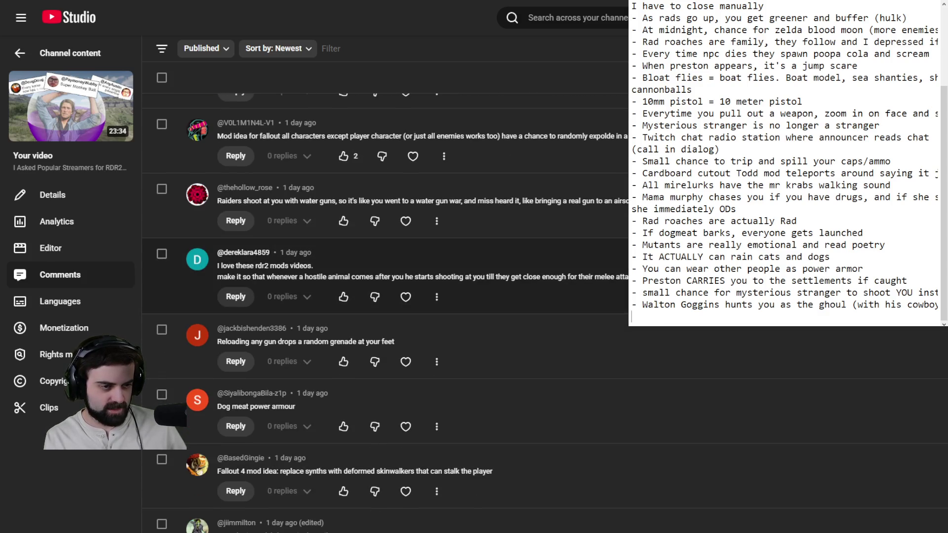
{"action": "scroll", "coordinate": [386, 297], "scroll_direction": "down", "scroll_amount": 3}
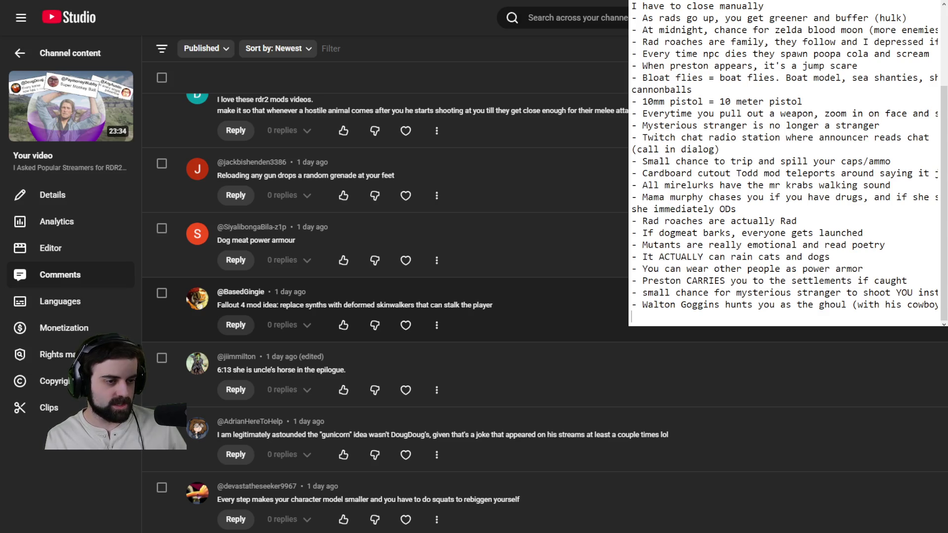
{"action": "scroll", "coordinate": [386, 296], "scroll_direction": "down", "scroll_amount": 2}
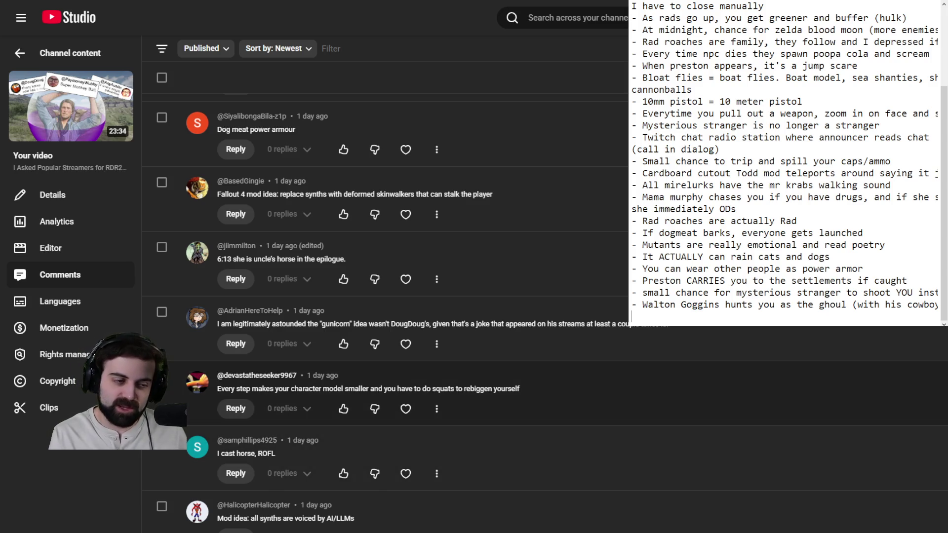
{"action": "scroll", "coordinate": [385, 314], "scroll_direction": "down", "scroll_amount": 3}
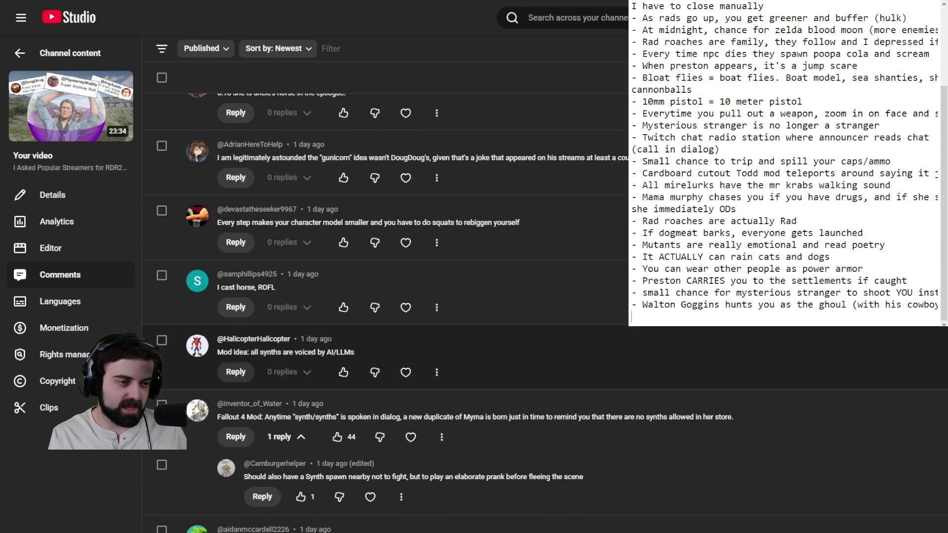
{"action": "scroll", "coordinate": [385, 360], "scroll_direction": "down", "scroll_amount": 2}
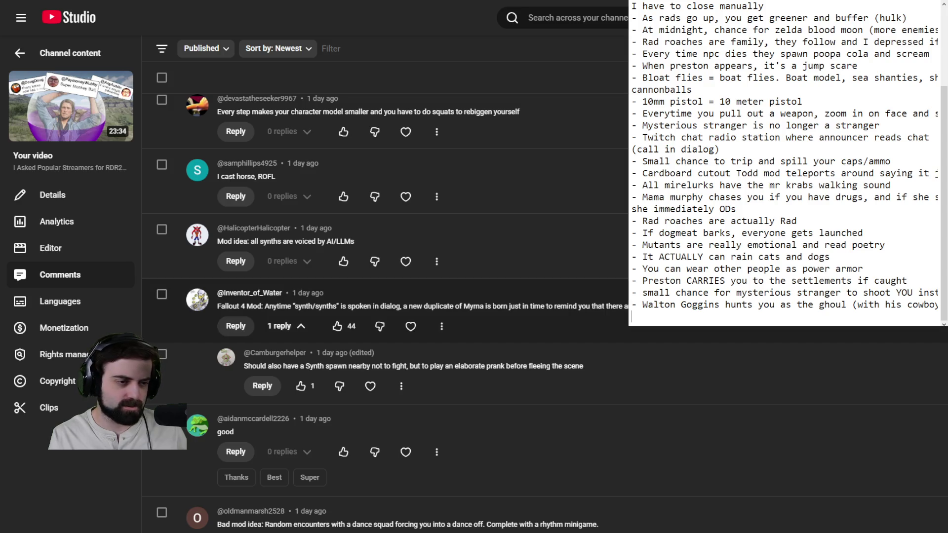
{"action": "scroll", "coordinate": [386, 312], "scroll_direction": "down", "scroll_amount": 3}
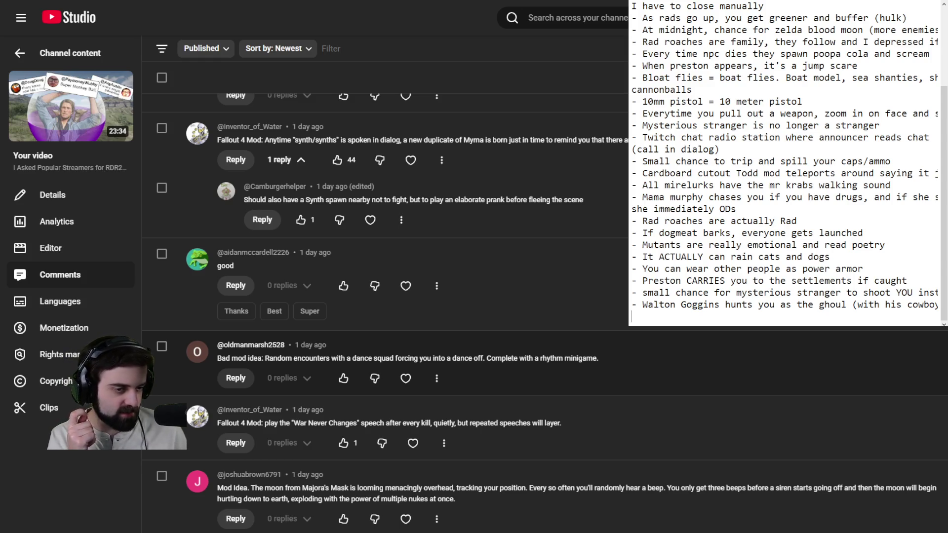
{"action": "scroll", "coordinate": [386, 312], "scroll_direction": "down", "scroll_amount": 3}
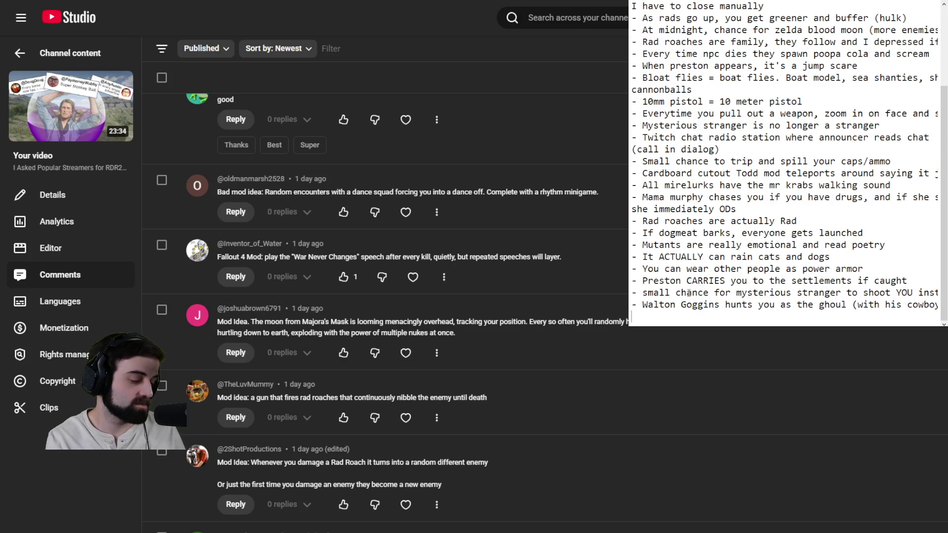
Add the line '- Majoras Mask moon, eventually crashes and nukes' and start a new line.
{"action": "type", "text": "- Majoras Mask m"}
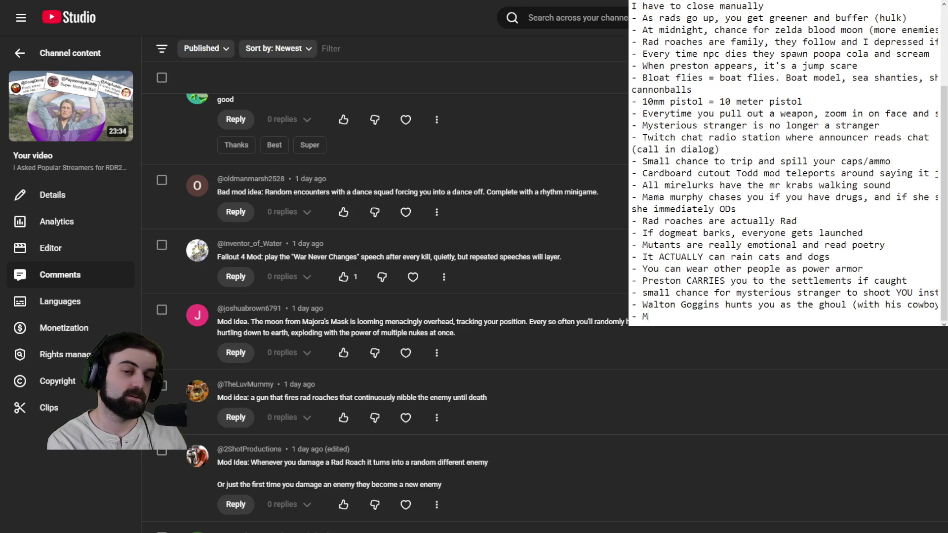
{"action": "type", "text": "oon"}
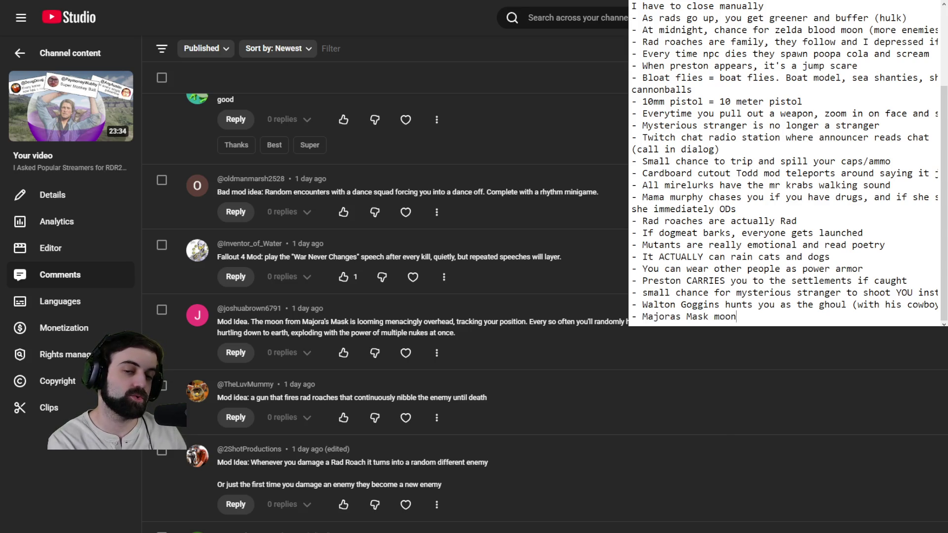
{"action": "type", "text": ", eventually "}
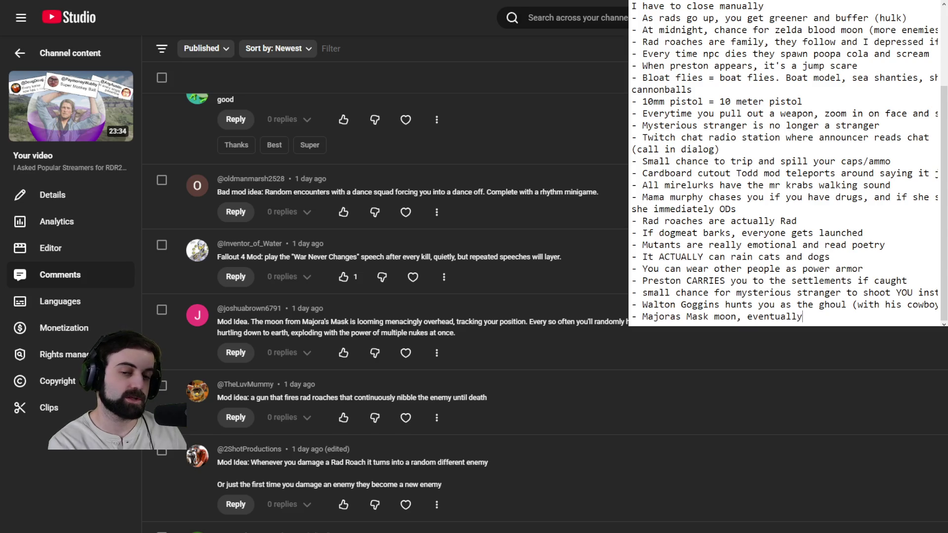
{"action": "type", "text": "crashes a"}
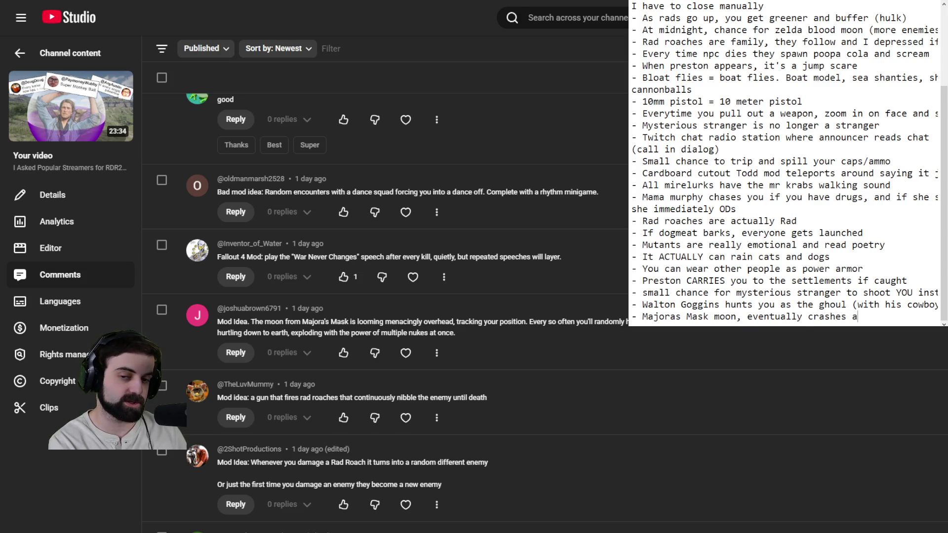
{"action": "type", "text": "nd nukes"}
{"action": "key", "text": "Return"}
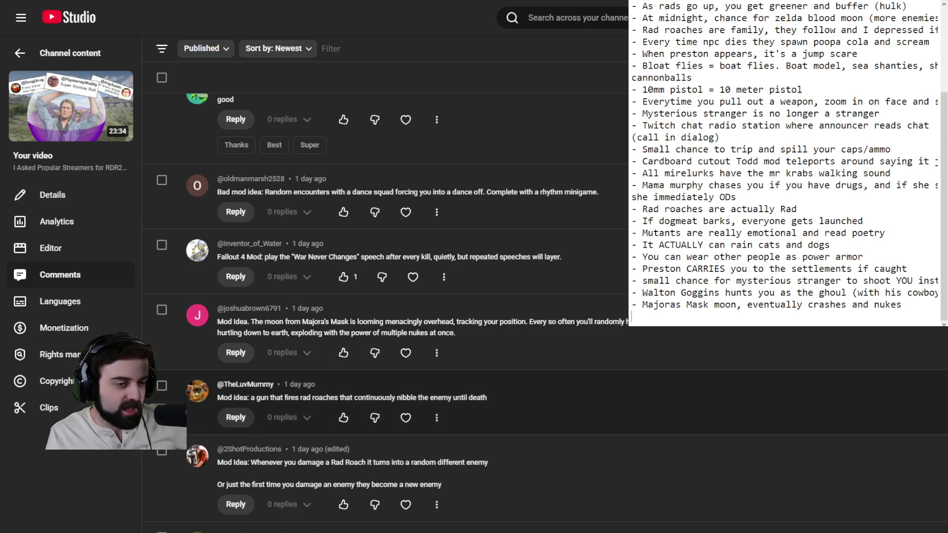
Scroll to the Mama Murphy and Radroach King comments, then type '- Fat man launches mama murphy and gas cloud'.
{"action": "scroll", "coordinate": [385, 311], "scroll_direction": "down", "scroll_amount": 1}
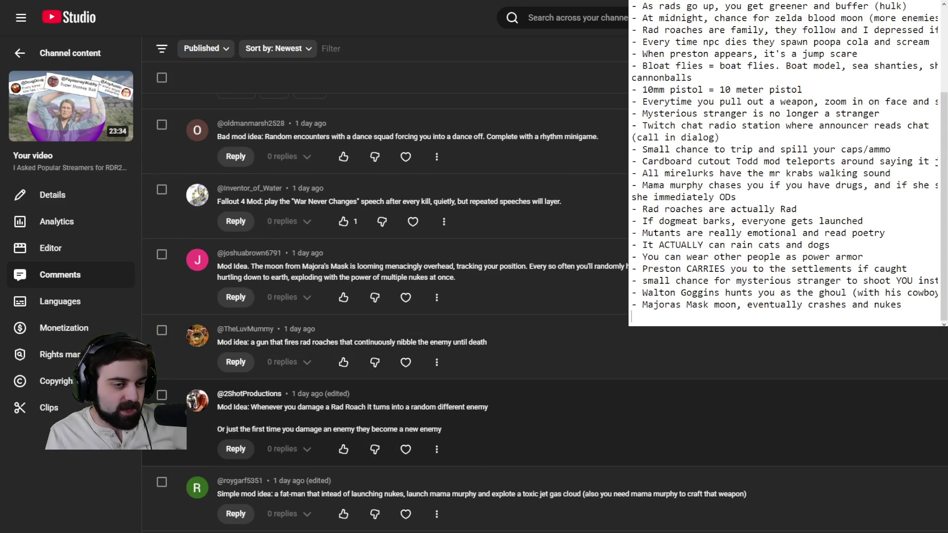
{"action": "scroll", "coordinate": [385, 312], "scroll_direction": "down", "scroll_amount": 3}
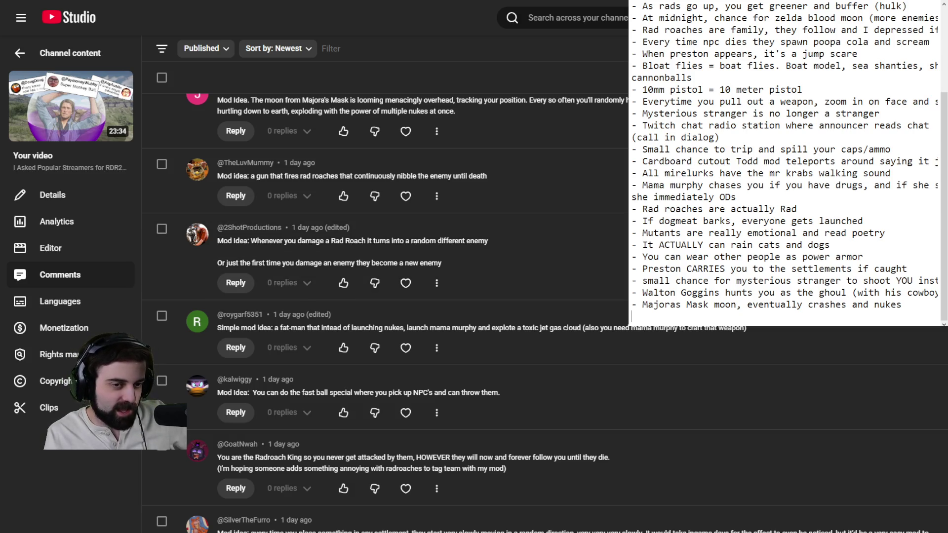
{"action": "scroll", "coordinate": [542, 311], "scroll_direction": "down", "scroll_amount": 1}
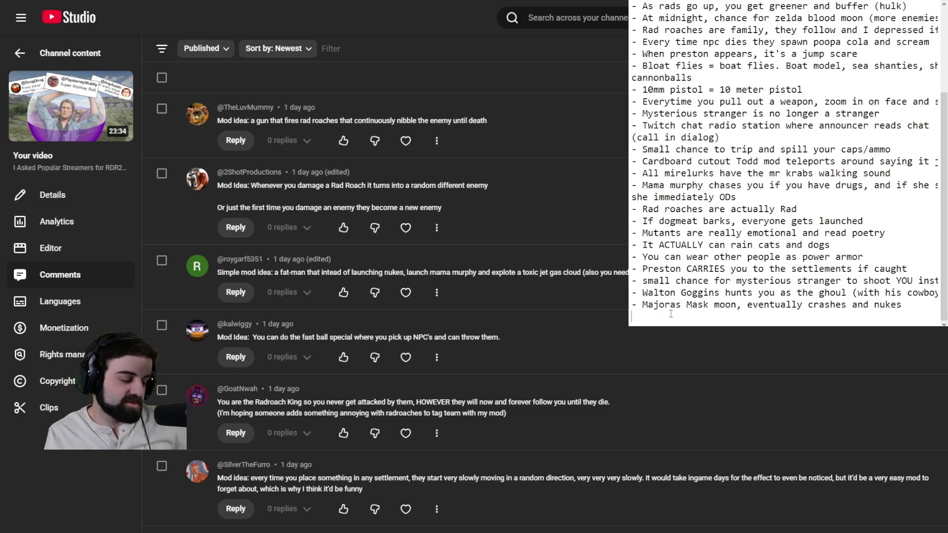
{"action": "type", "text": "- Fat"}
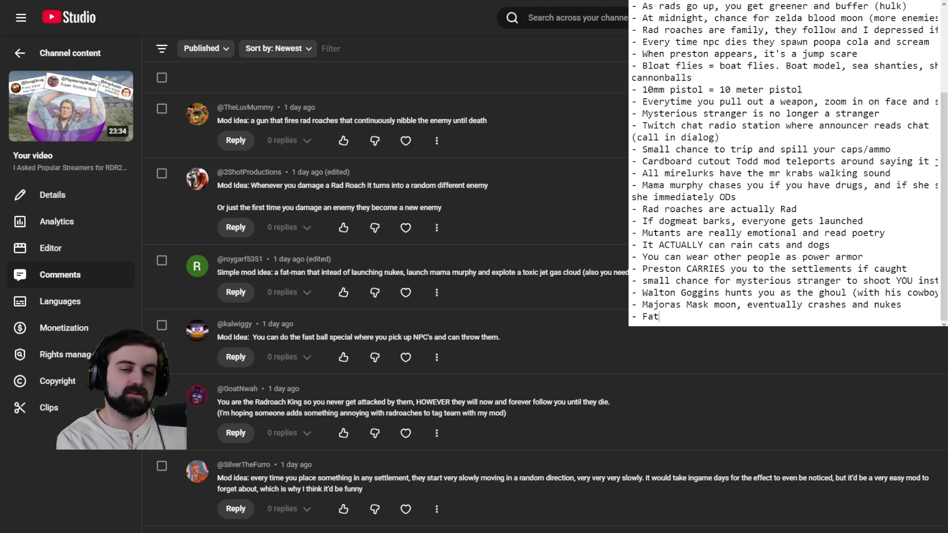
{"action": "type", "text": " man launches mama m"}
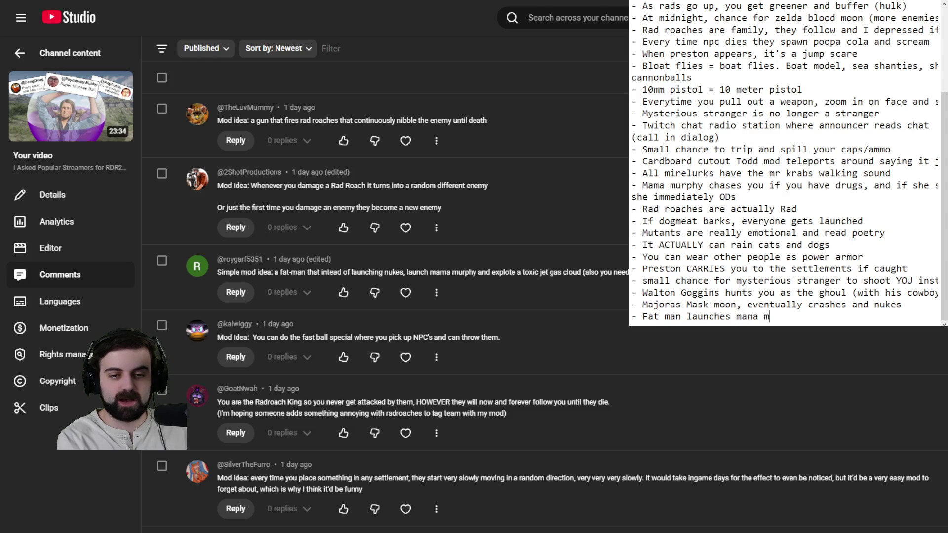
{"action": "type", "text": "urphy and g"}
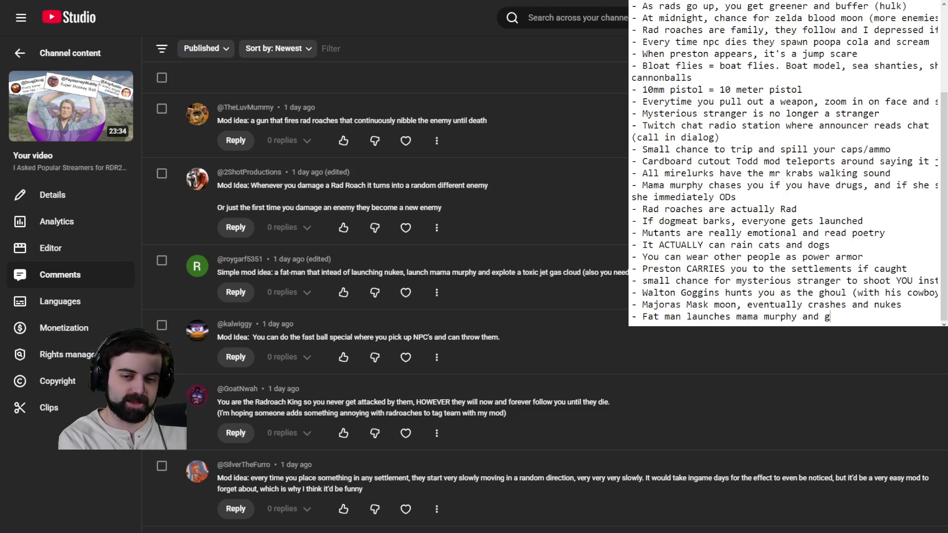
{"action": "type", "text": "as cloud"}
Finish the Fat man line and start a fresh blank line below it.
{"action": "key", "text": "Return"}
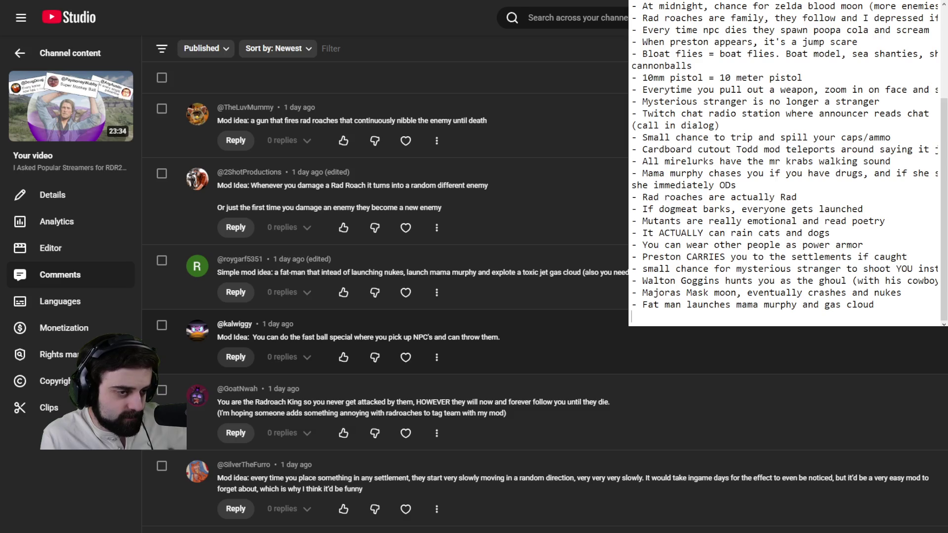
Scroll further down toward the comment about combining every idea into one mod pack.
{"action": "scroll", "coordinate": [385, 296], "scroll_direction": "down", "scroll_amount": 1}
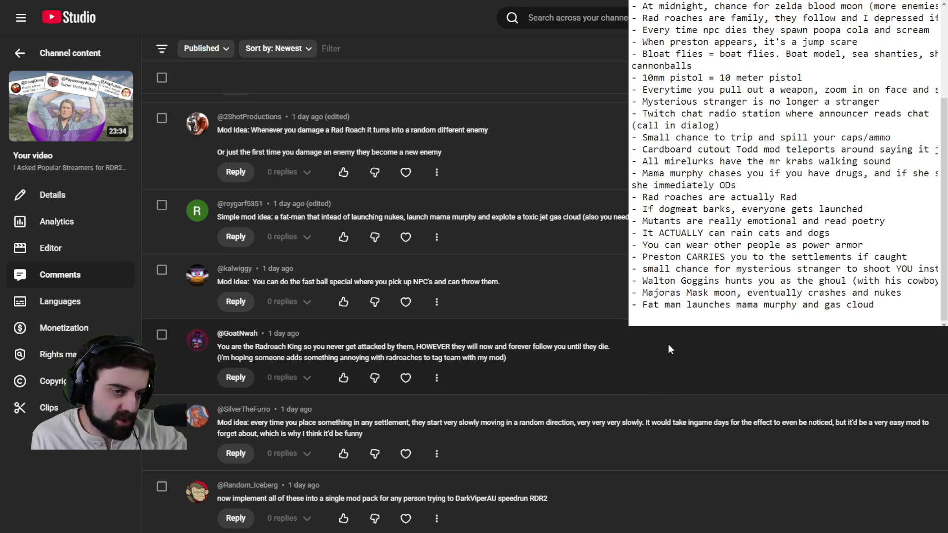
Scroll to the Radroaches comment, expand it fully, and place the Notepad cursor after the Rad roaches line.
{"action": "scroll", "coordinate": [668, 345], "scroll_direction": "down", "scroll_amount": 3}
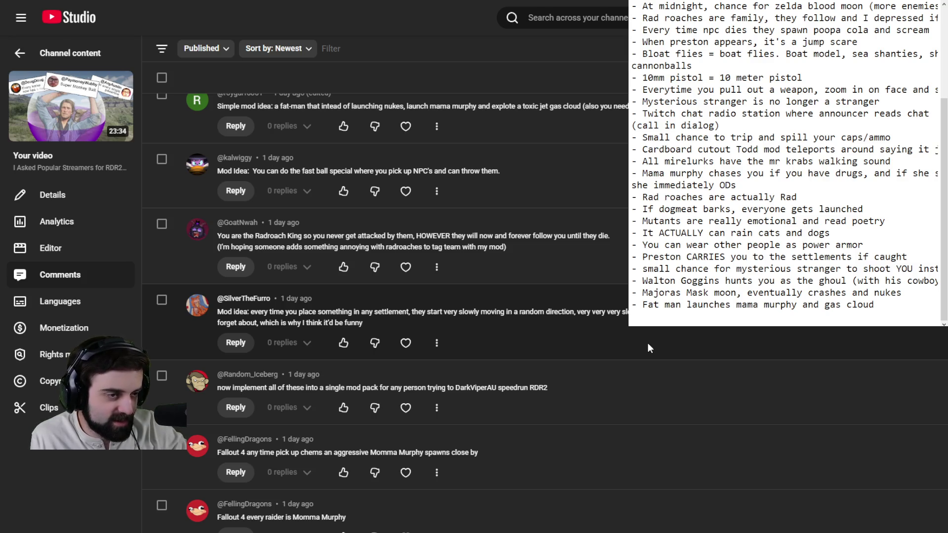
{"action": "scroll", "coordinate": [623, 346], "scroll_direction": "down", "scroll_amount": 1}
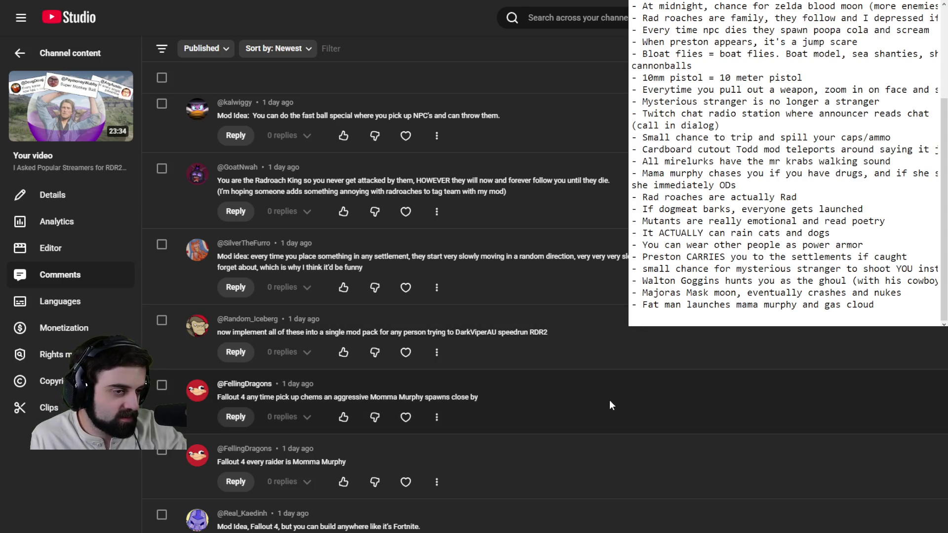
{"action": "scroll", "coordinate": [611, 401], "scroll_direction": "down", "scroll_amount": 3}
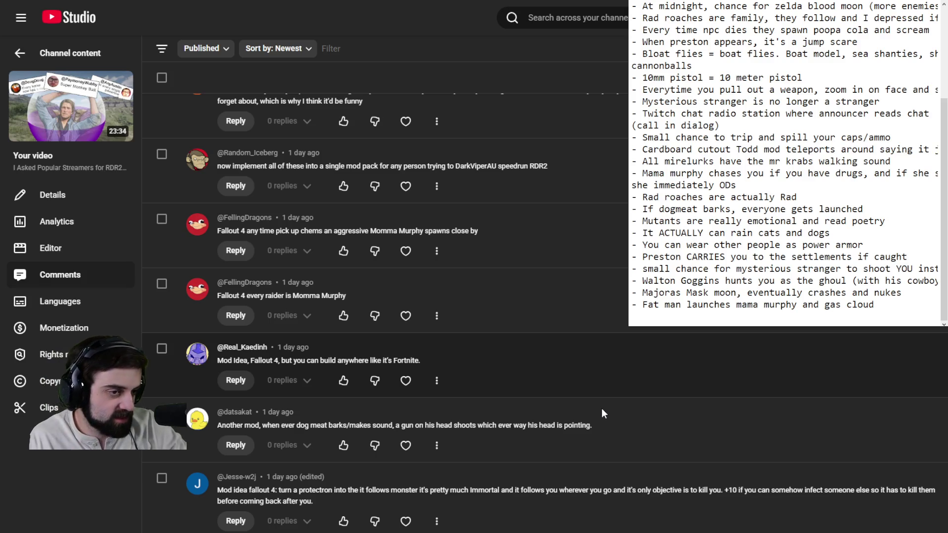
{"action": "scroll", "coordinate": [602, 408], "scroll_direction": "down", "scroll_amount": 3}
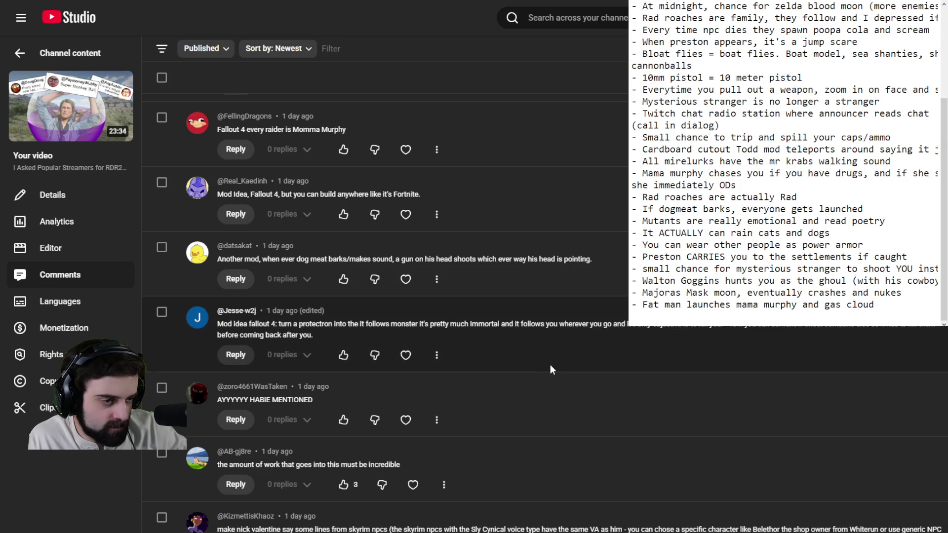
{"action": "scroll", "coordinate": [551, 365], "scroll_direction": "down", "scroll_amount": 5}
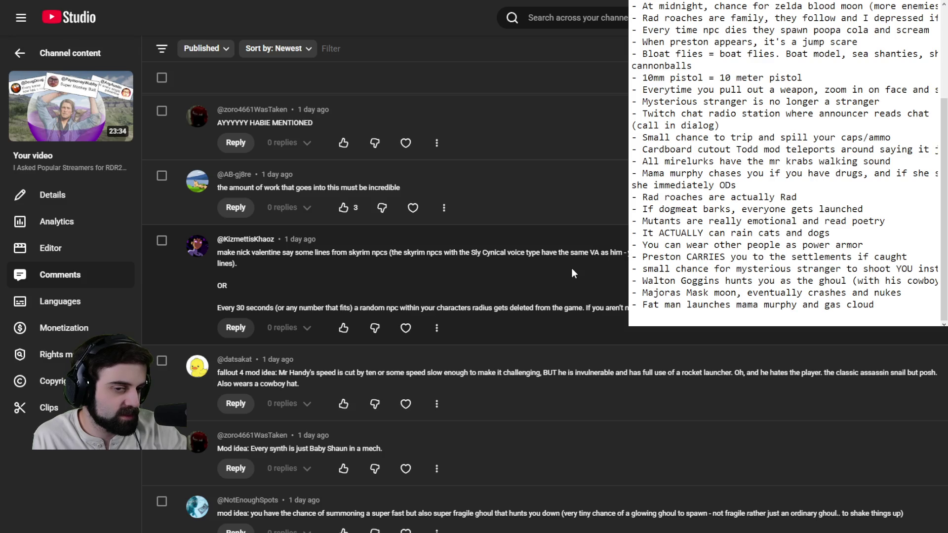
{"action": "scroll", "coordinate": [572, 269], "scroll_direction": "down", "scroll_amount": 3}
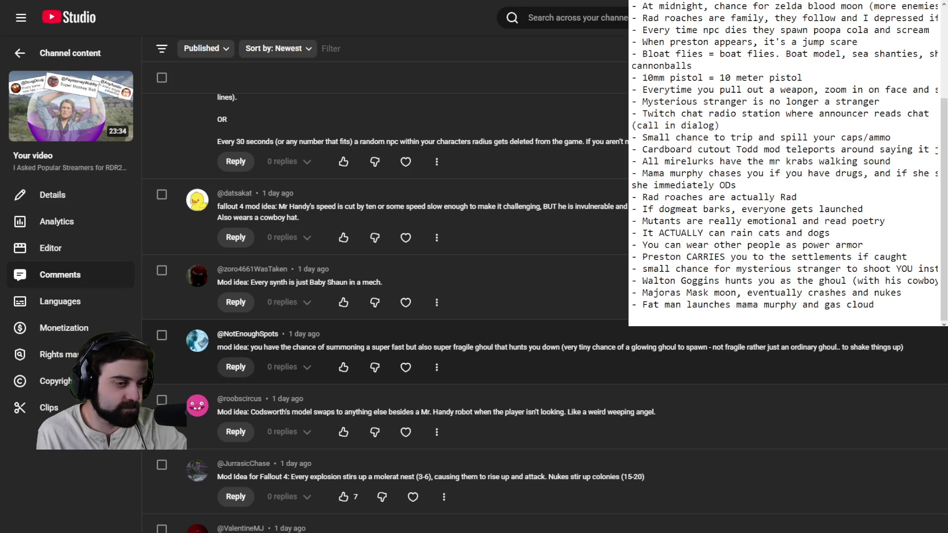
{"action": "scroll", "coordinate": [716, 531], "scroll_direction": "down", "scroll_amount": 5}
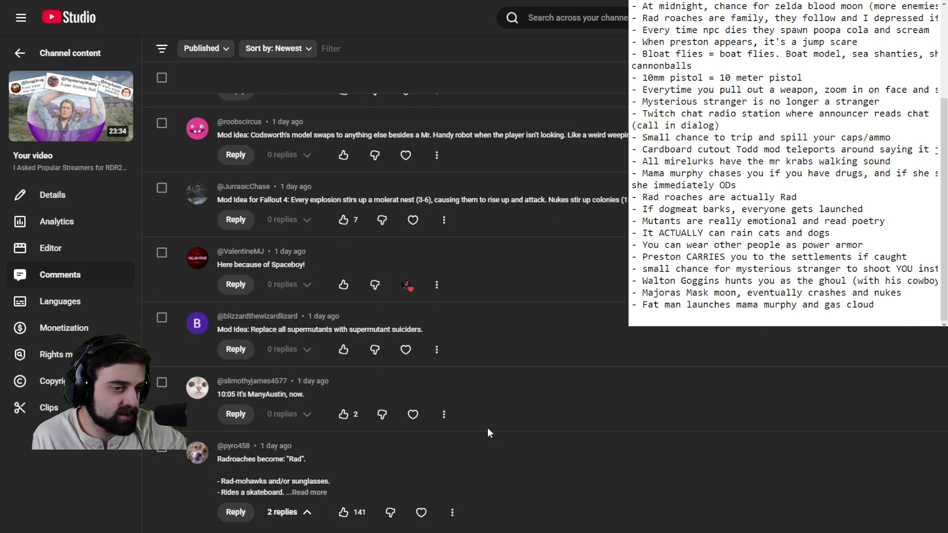
{"action": "scroll", "coordinate": [530, 332], "scroll_direction": "down", "scroll_amount": 3}
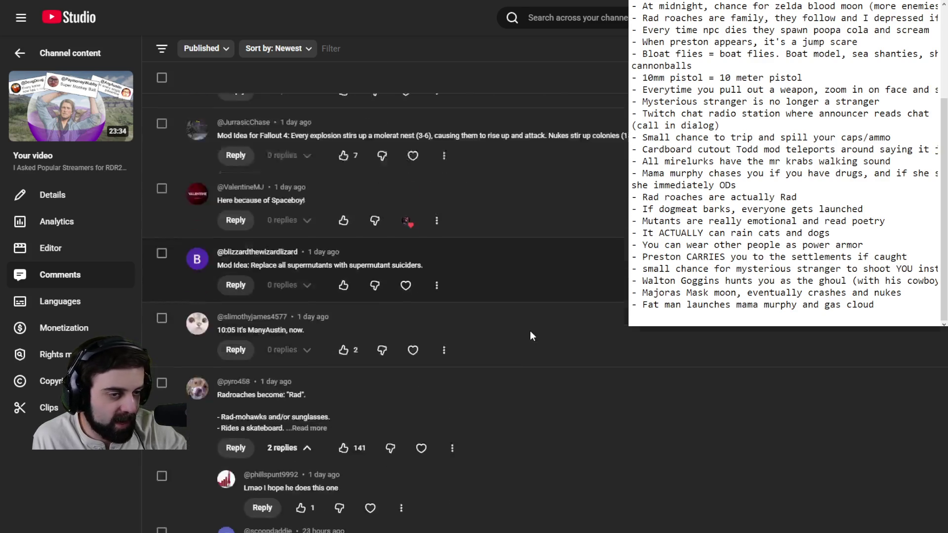
{"action": "left_click", "coordinate": [316, 328]}
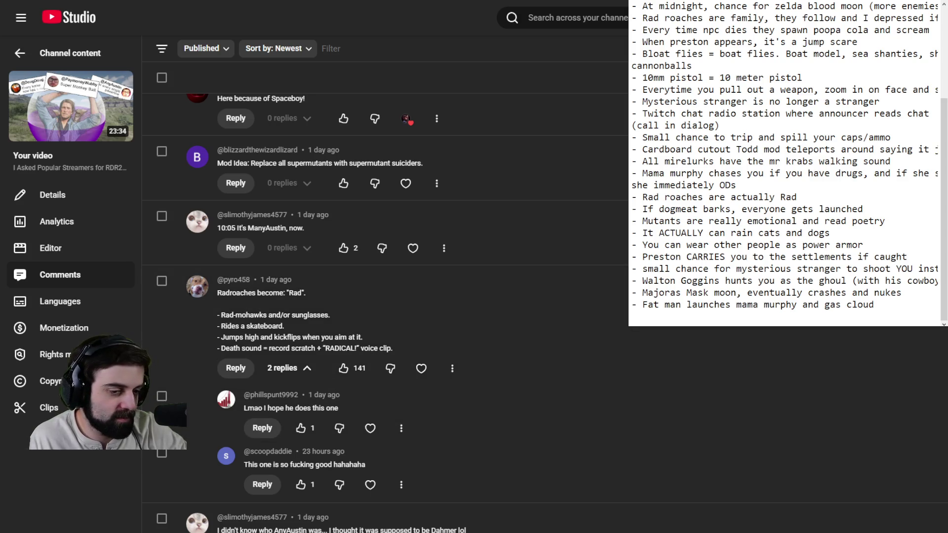
{"action": "left_click", "coordinate": [814, 199]}
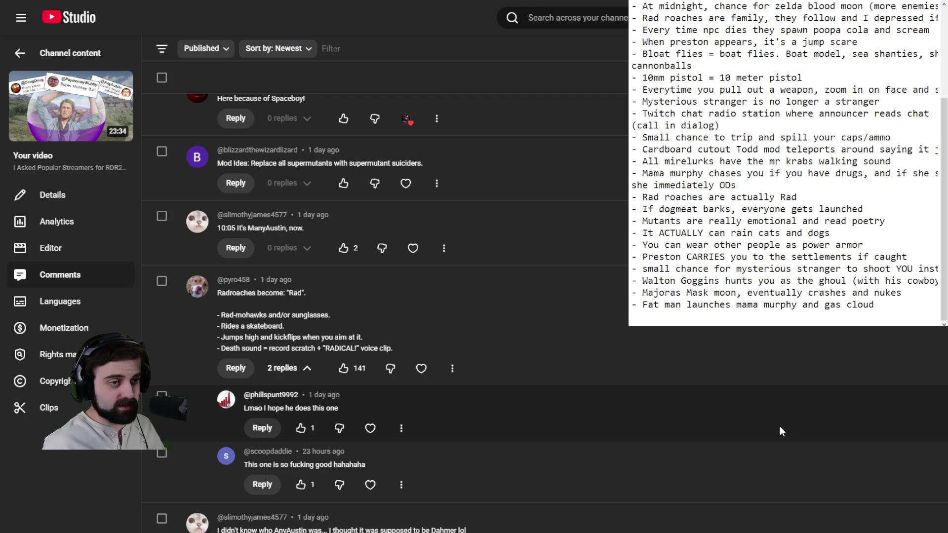
{"action": "scroll", "coordinate": [779, 432], "scroll_direction": "up", "scroll_amount": 8}
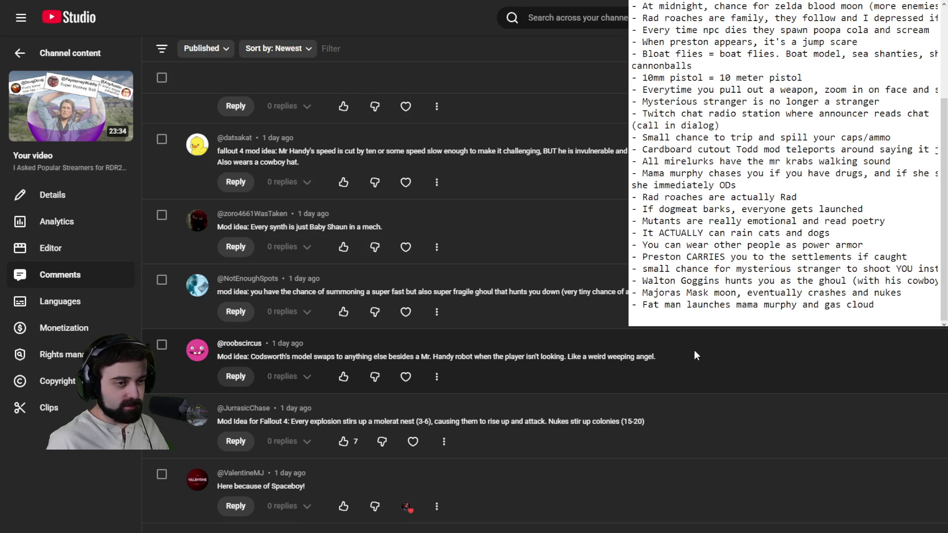
{"action": "scroll", "coordinate": [445, 296], "scroll_direction": "up", "scroll_amount": 5}
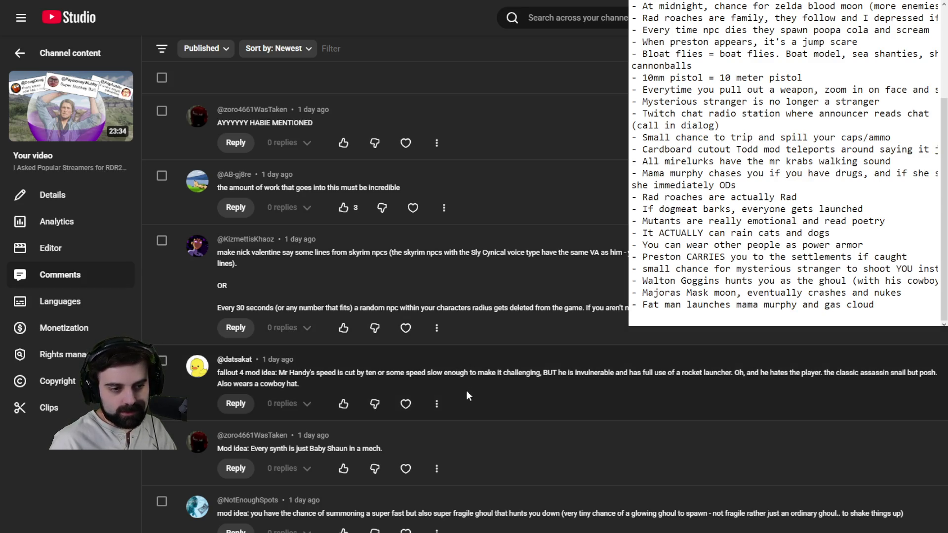
{"action": "scroll", "coordinate": [483, 385], "scroll_direction": "down", "scroll_amount": 5}
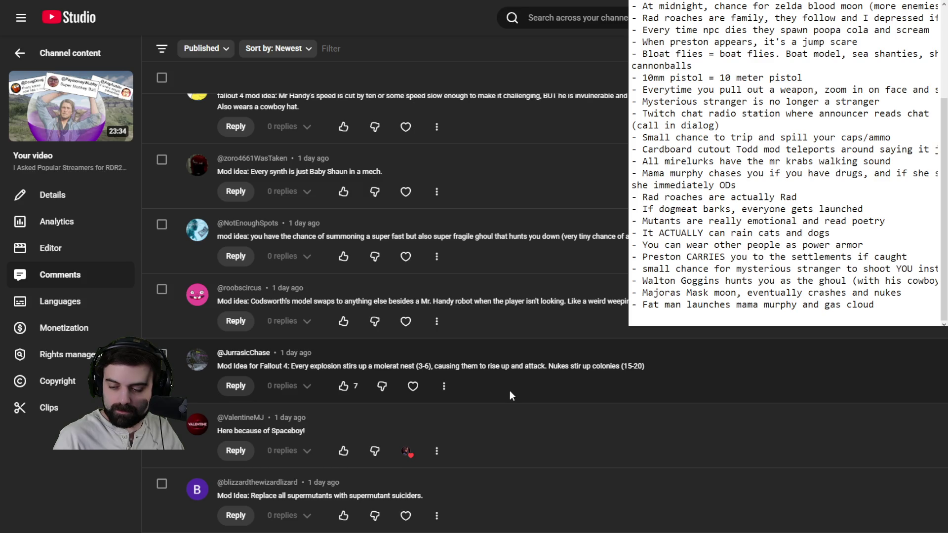
{"action": "scroll", "coordinate": [575, 415], "scroll_direction": "down", "scroll_amount": 7}
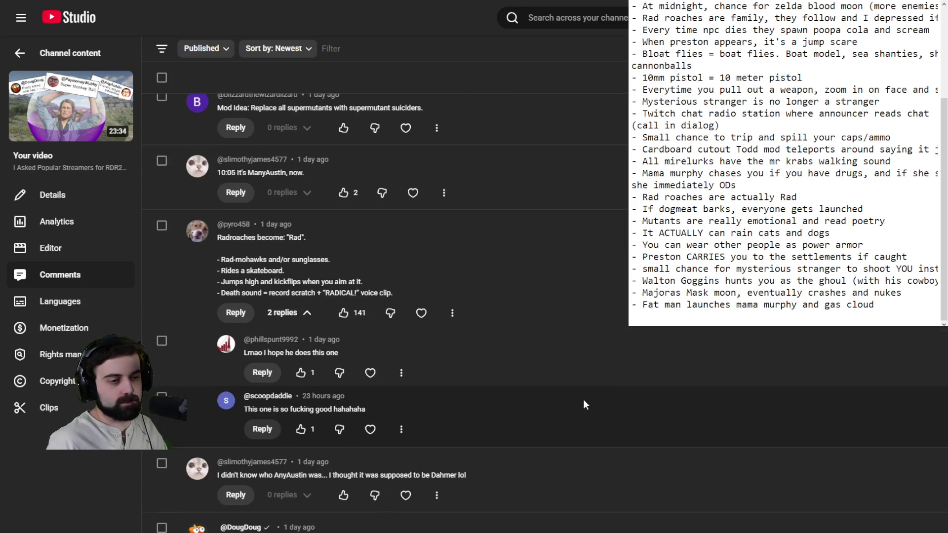
{"action": "scroll", "coordinate": [593, 394], "scroll_direction": "down", "scroll_amount": 5}
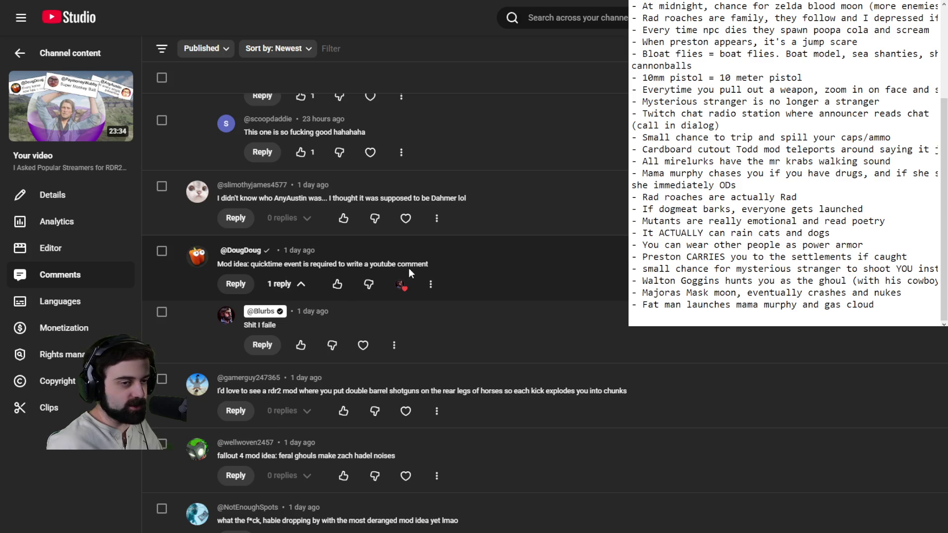
{"action": "scroll", "coordinate": [420, 267], "scroll_direction": "down", "scroll_amount": 5}
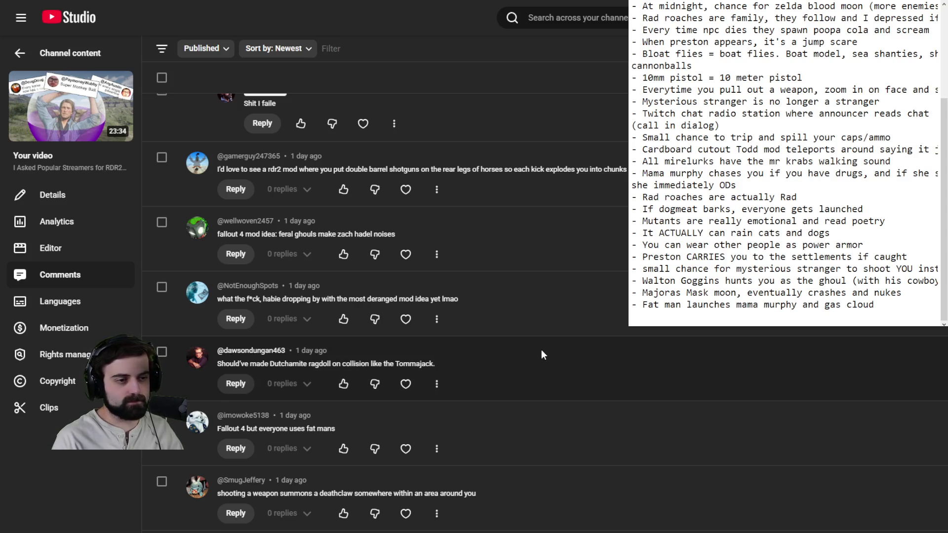
{"action": "scroll", "coordinate": [541, 352], "scroll_direction": "down", "scroll_amount": 2}
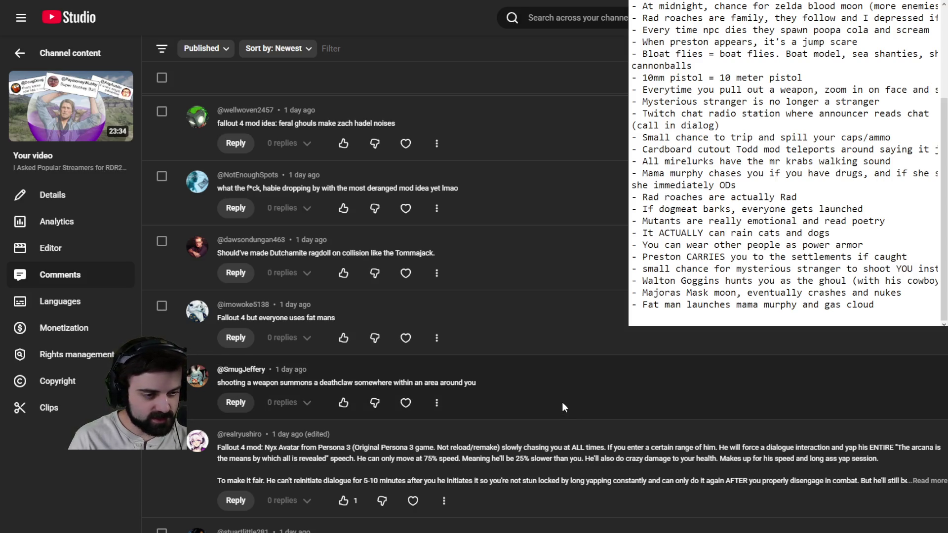
{"action": "scroll", "coordinate": [562, 401], "scroll_direction": "down", "scroll_amount": 5}
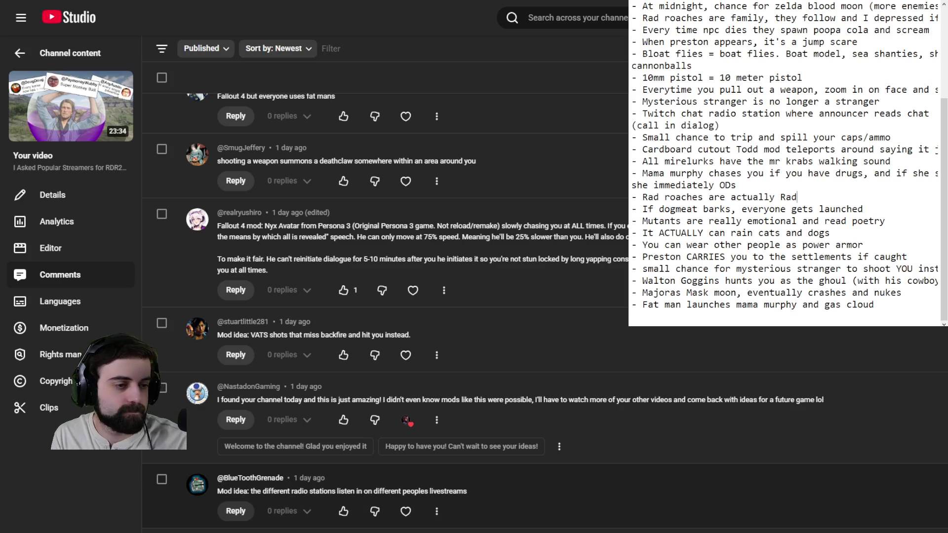
{"action": "scroll", "coordinate": [385, 311], "scroll_direction": "down", "scroll_amount": 3}
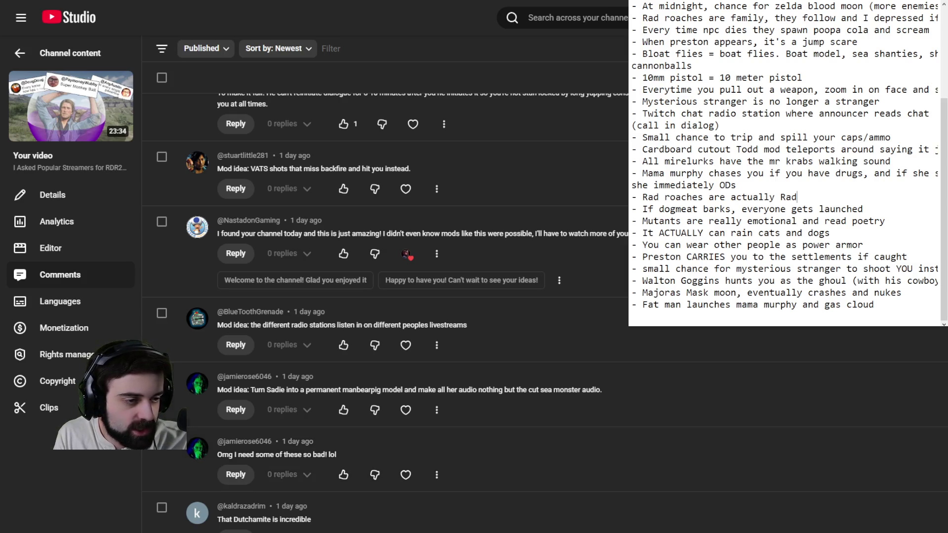
{"action": "scroll", "coordinate": [395, 395], "scroll_direction": "down", "scroll_amount": 4}
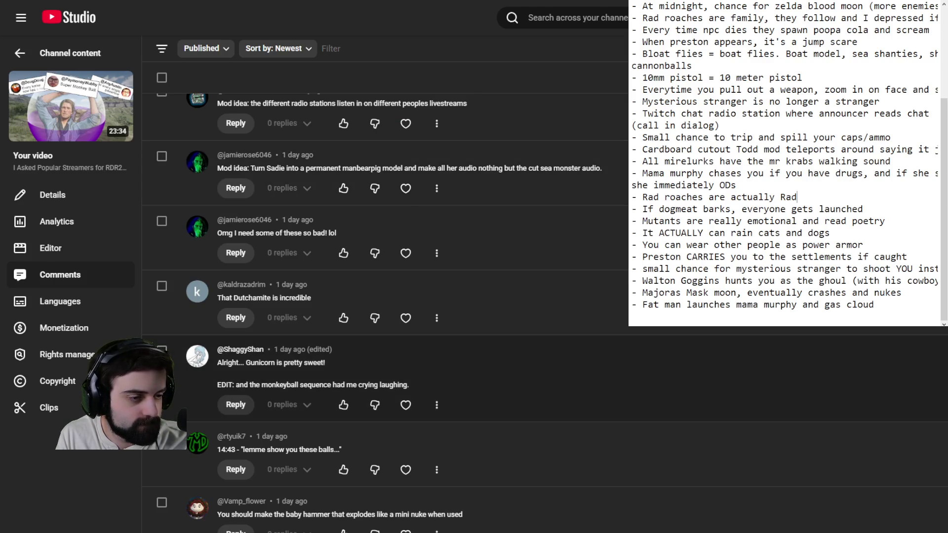
{"action": "scroll", "coordinate": [395, 370], "scroll_direction": "down", "scroll_amount": 5}
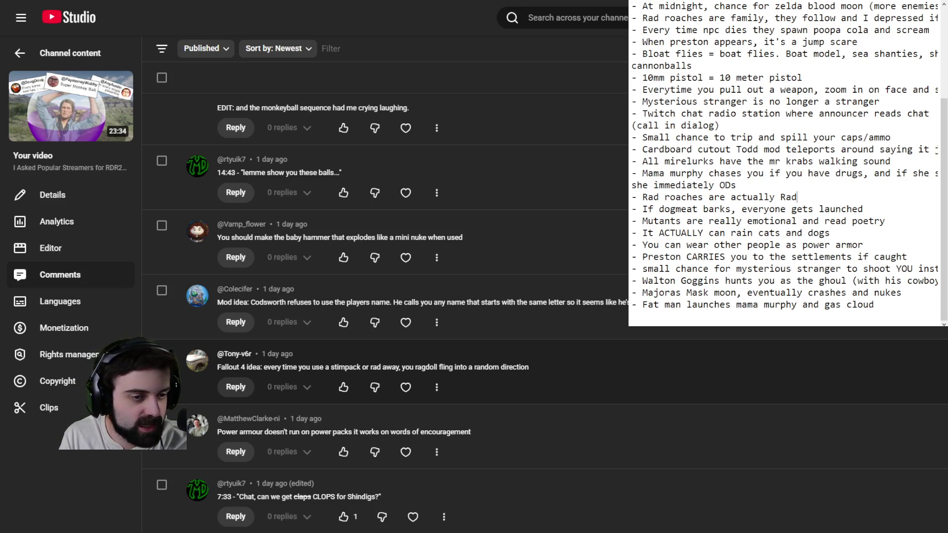
{"action": "scroll", "coordinate": [395, 296], "scroll_direction": "down", "scroll_amount": 2}
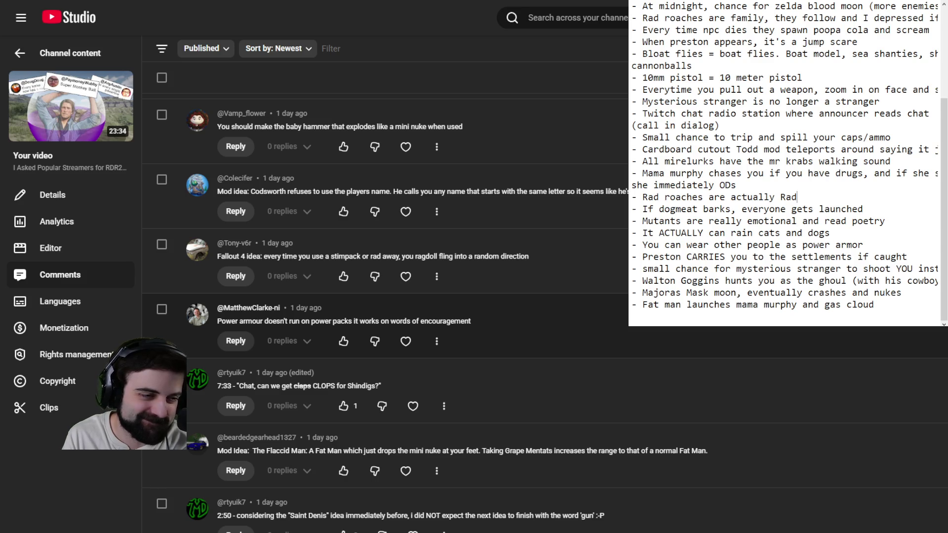
{"action": "left_click", "coordinate": [854, 319]}
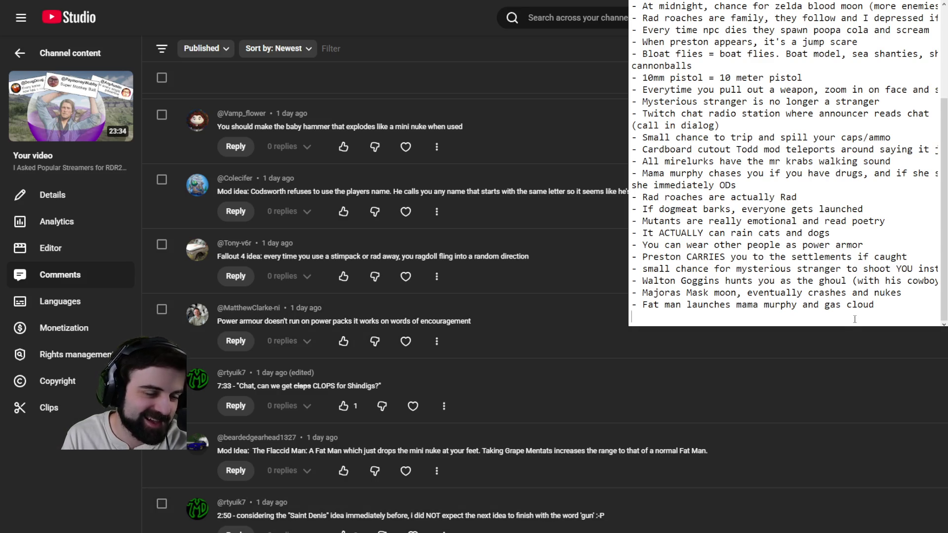
Type '- Power armor runs on words of enouragement not fusion' as the new last line.
{"action": "type", "text": "- "}
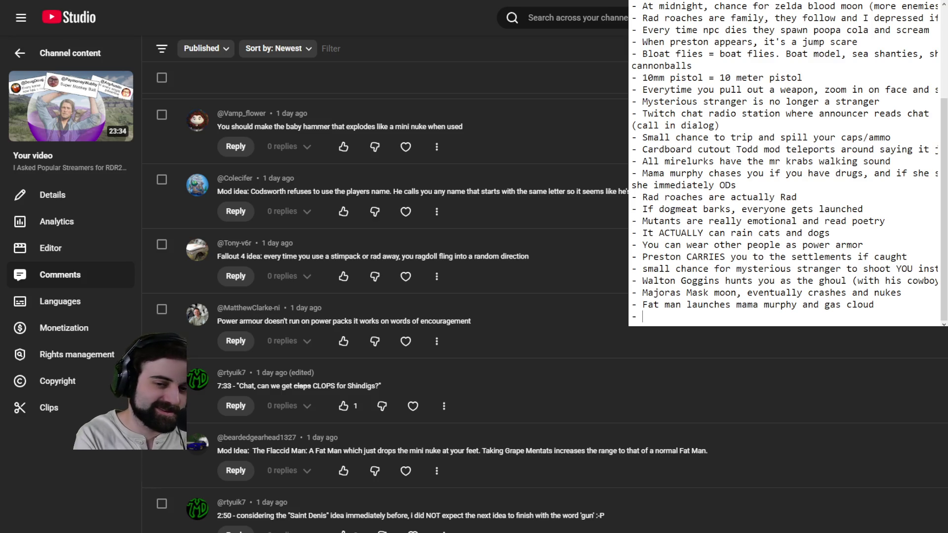
{"action": "type", "text": "Power armor runs "}
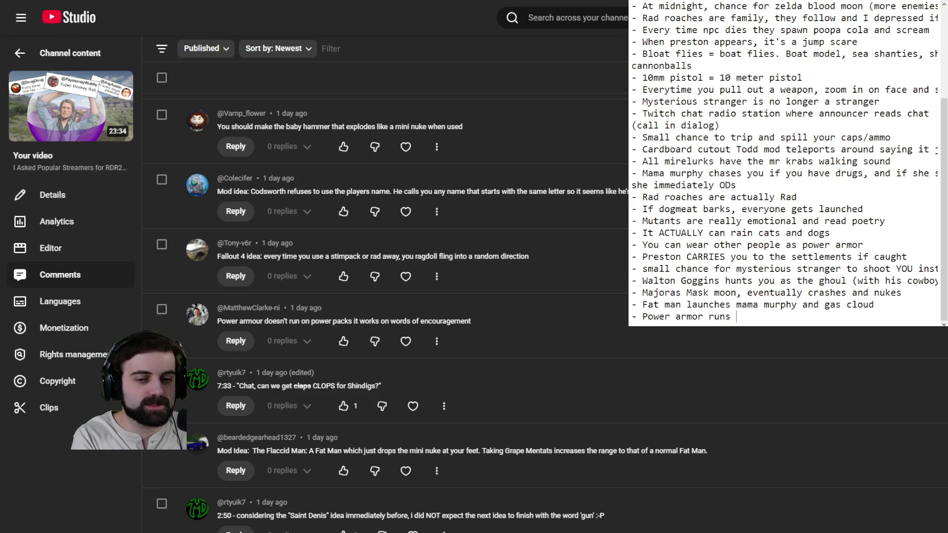
{"action": "type", "text": "on words of eno"}
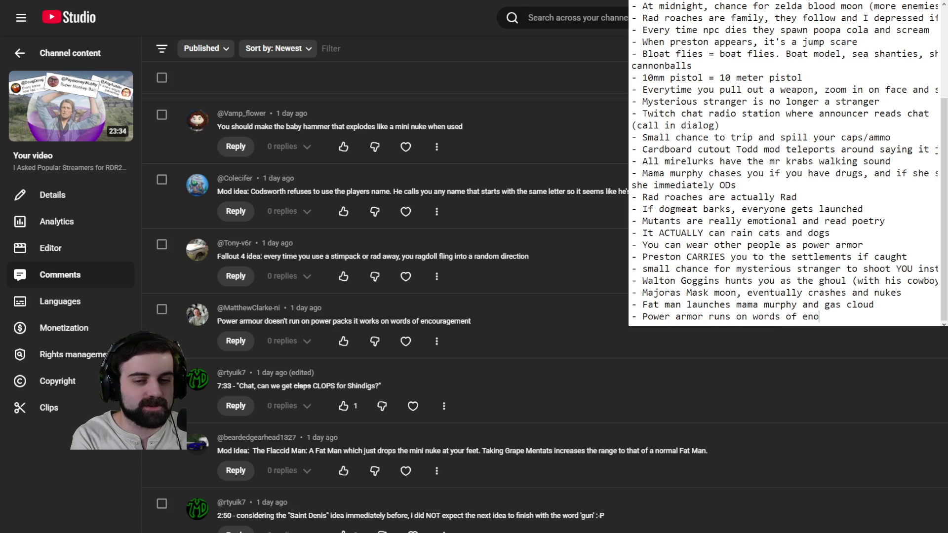
{"action": "type", "text": "uragement"}
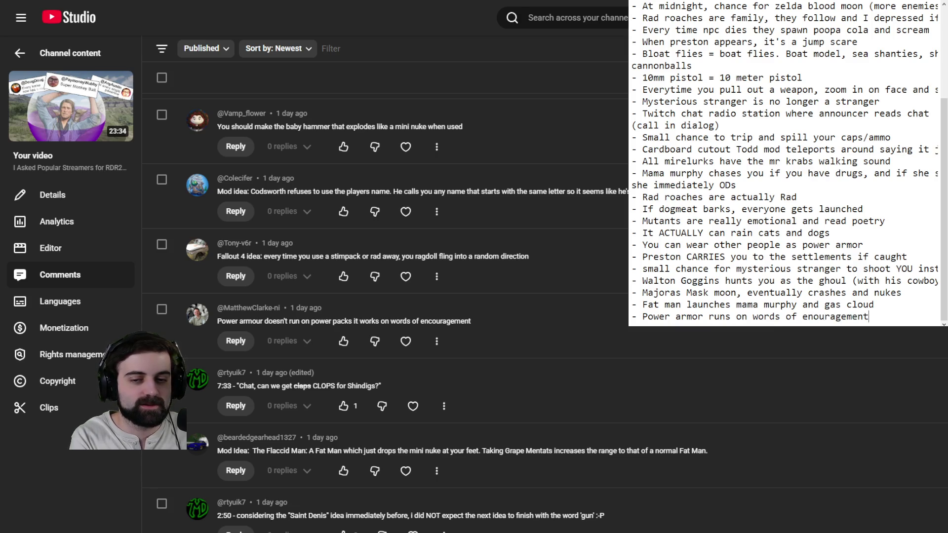
{"action": "type", "text": " not fusion"}
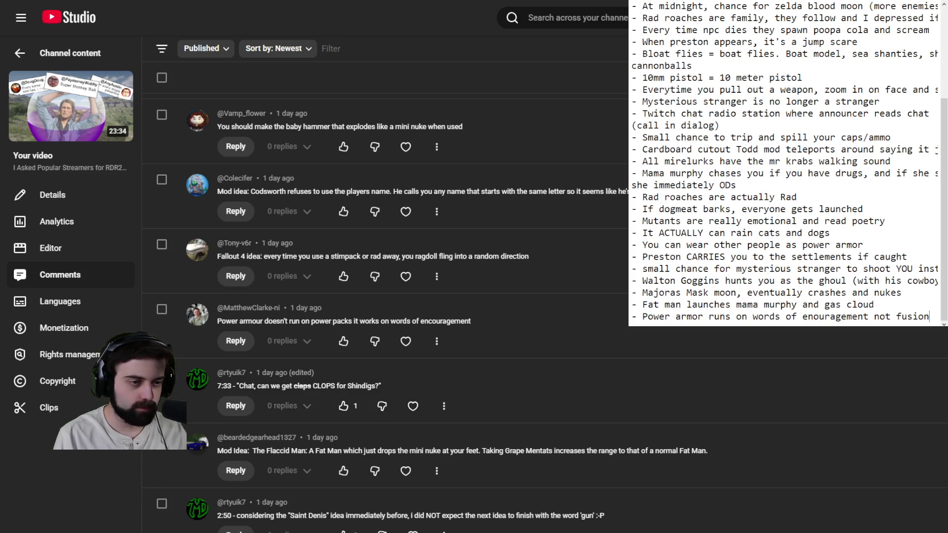
Scroll to the 'My Fallout 4 mod ideas' comment and expand its full text with Read more.
{"action": "scroll", "coordinate": [445, 396], "scroll_direction": "down", "scroll_amount": 2}
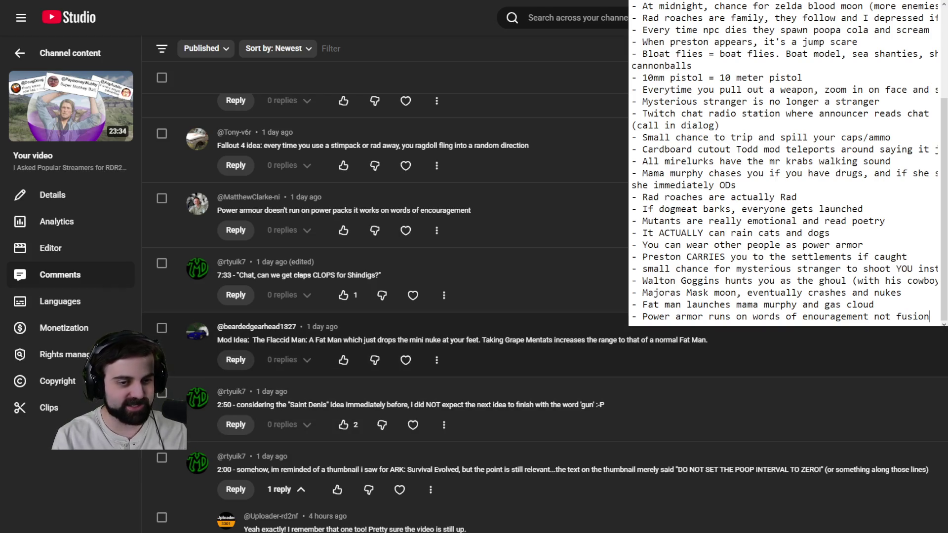
{"action": "scroll", "coordinate": [386, 296], "scroll_direction": "down", "scroll_amount": 5}
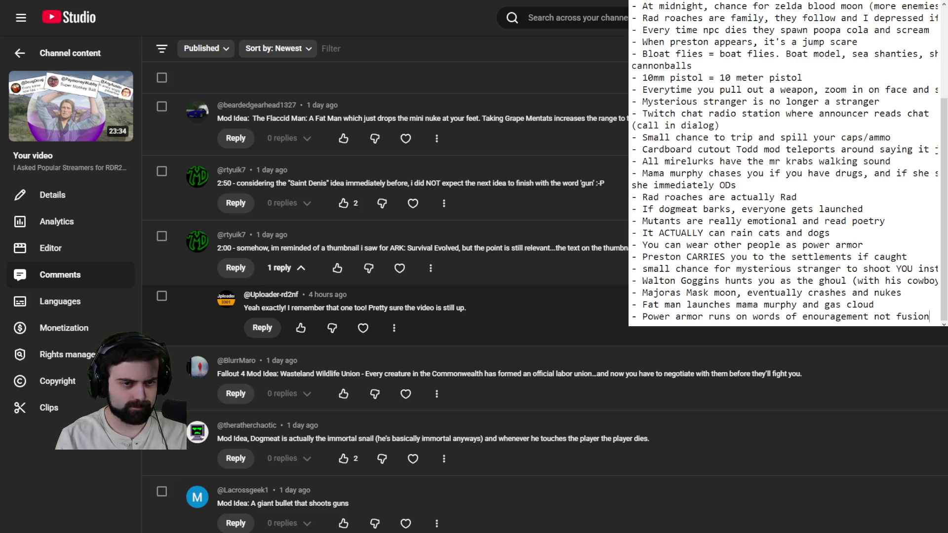
{"action": "scroll", "coordinate": [385, 297], "scroll_direction": "down", "scroll_amount": 4}
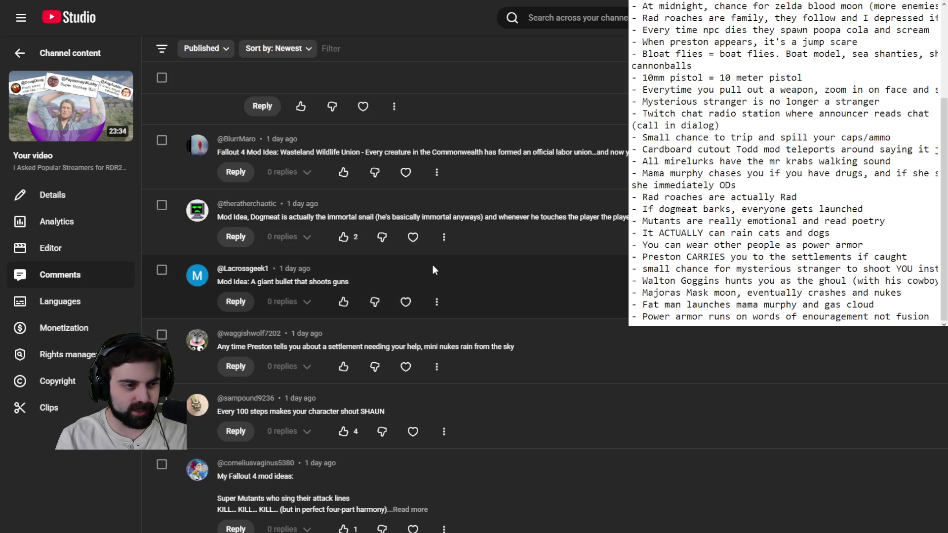
{"action": "scroll", "coordinate": [441, 177], "scroll_direction": "down", "scroll_amount": 2}
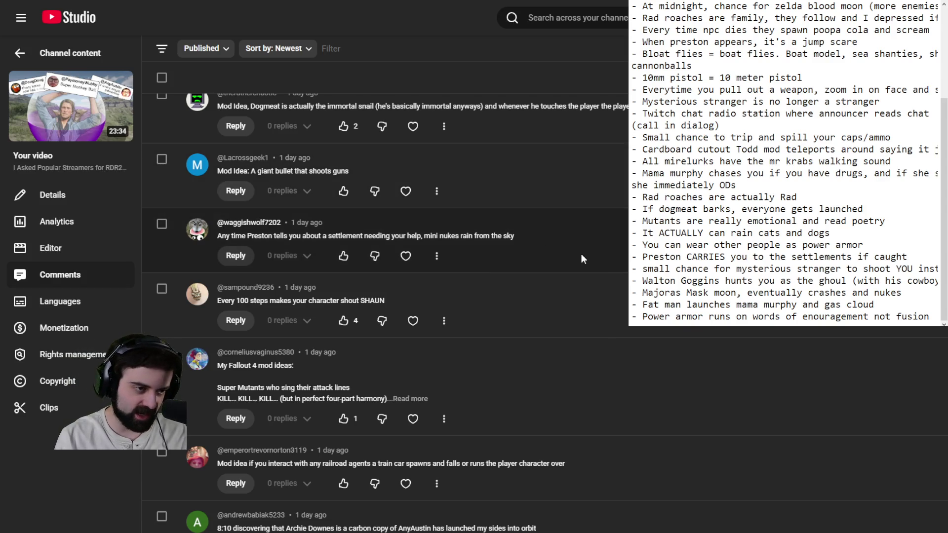
{"action": "scroll", "coordinate": [581, 255], "scroll_direction": "down", "scroll_amount": 2}
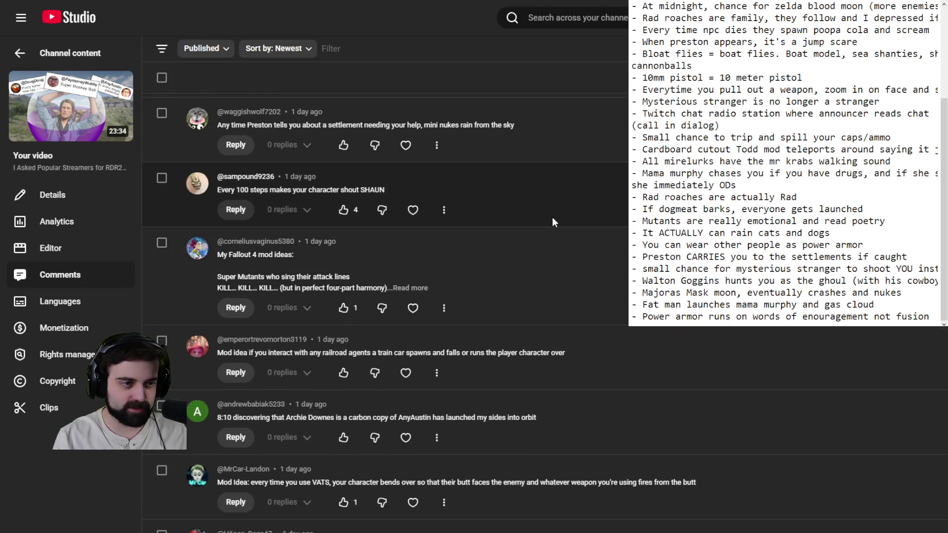
{"action": "scroll", "coordinate": [535, 196], "scroll_direction": "down", "scroll_amount": 2}
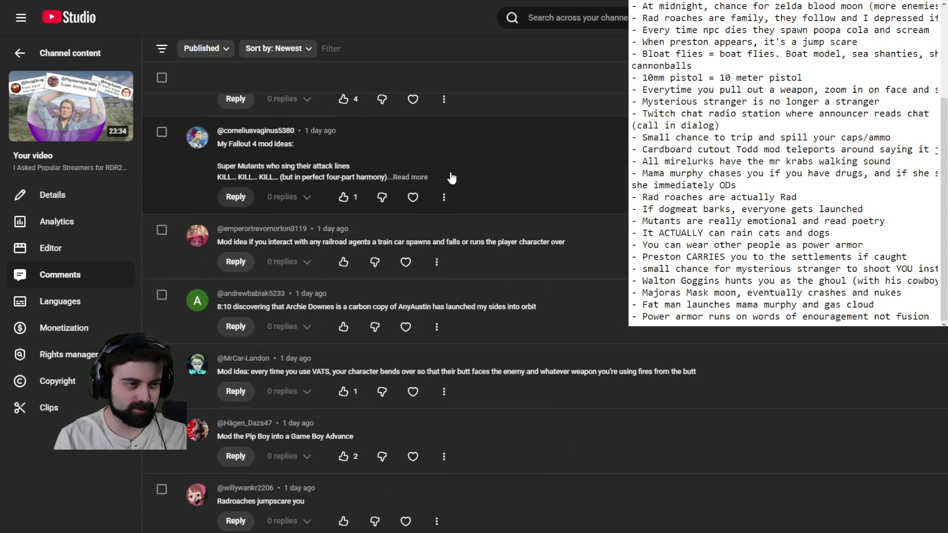
{"action": "left_click", "coordinate": [408, 178]}
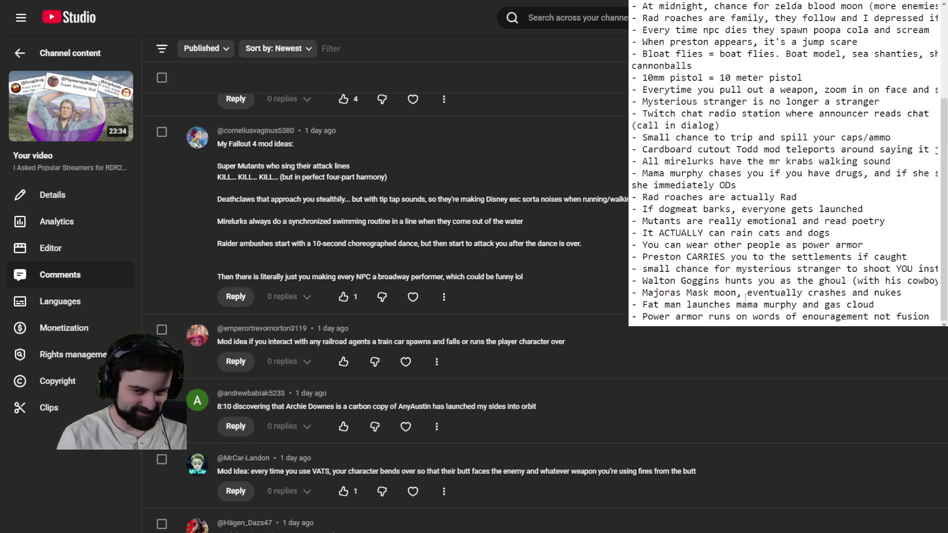
Append '- Deathclaws sneak up with looney tunes tip tap noises' and '- VATS but you shoot from your butt' as new lines.
{"action": "left_click", "coordinate": [933, 316]}
{"action": "key", "text": "Return"}
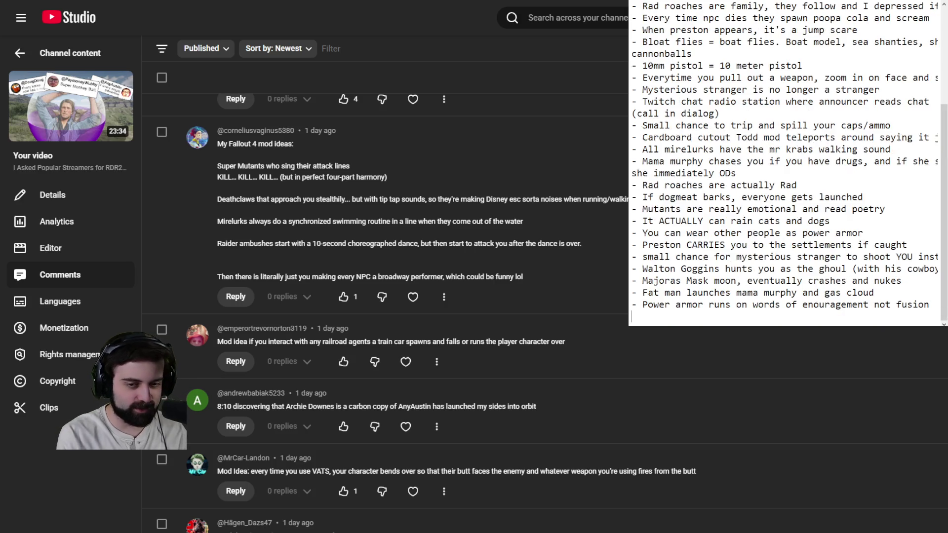
{"action": "type", "text": "- Deat"}
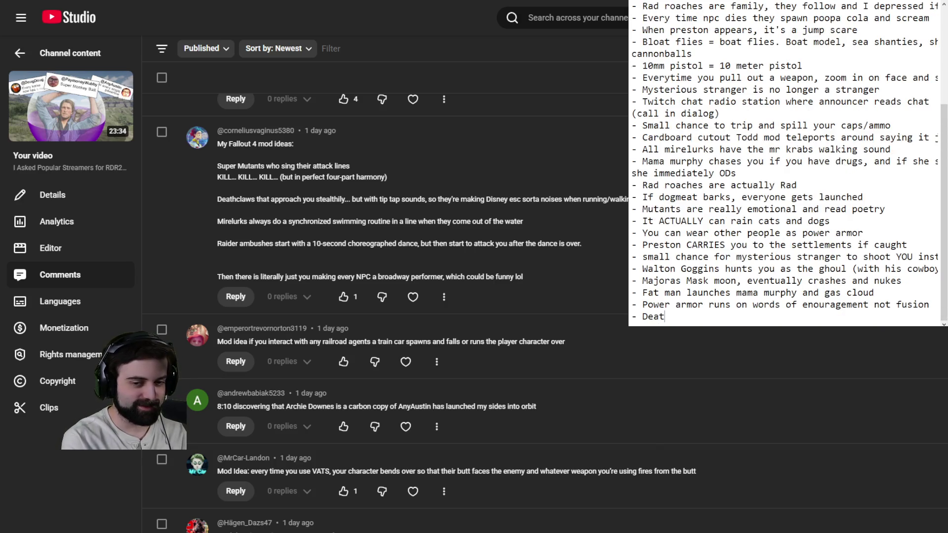
{"action": "type", "text": "hclaws sneak u"}
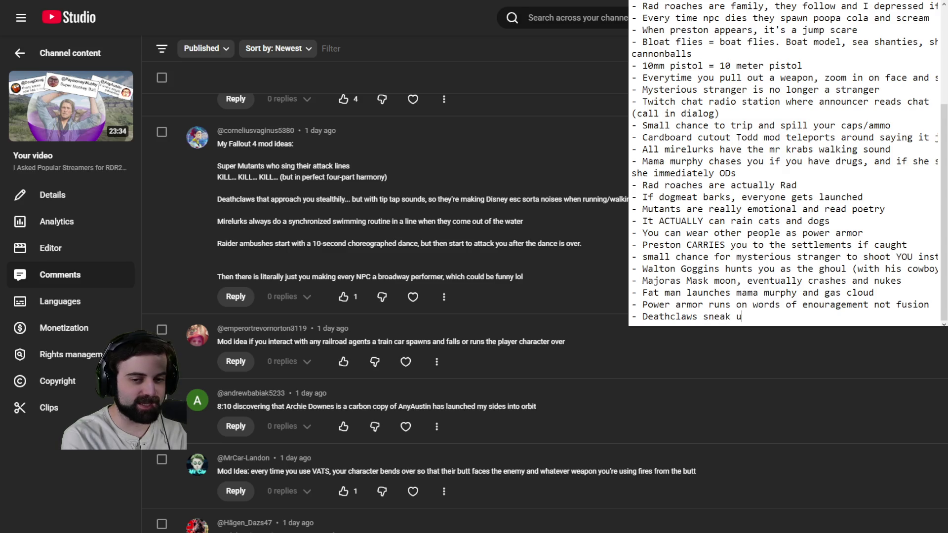
{"action": "type", "text": "p with looney "}
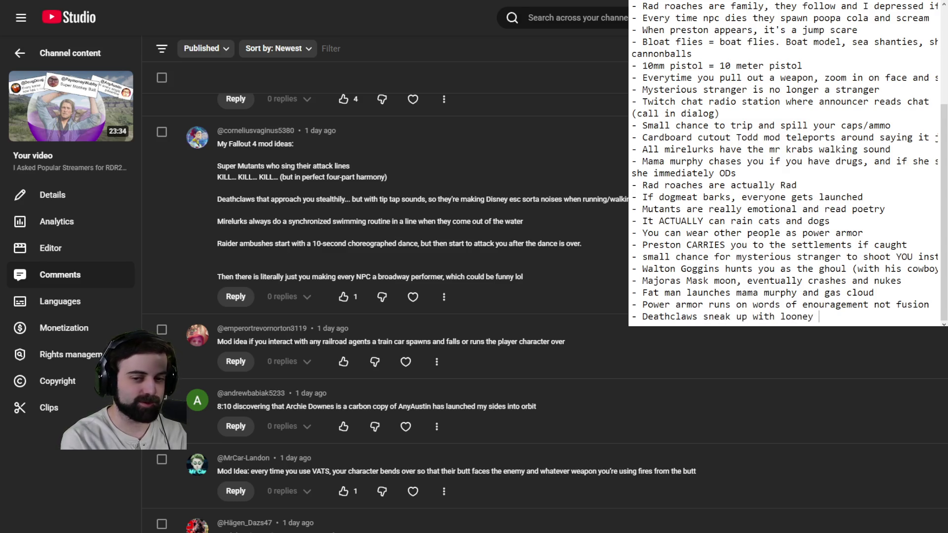
{"action": "type", "text": "tunes tip tap noises"}
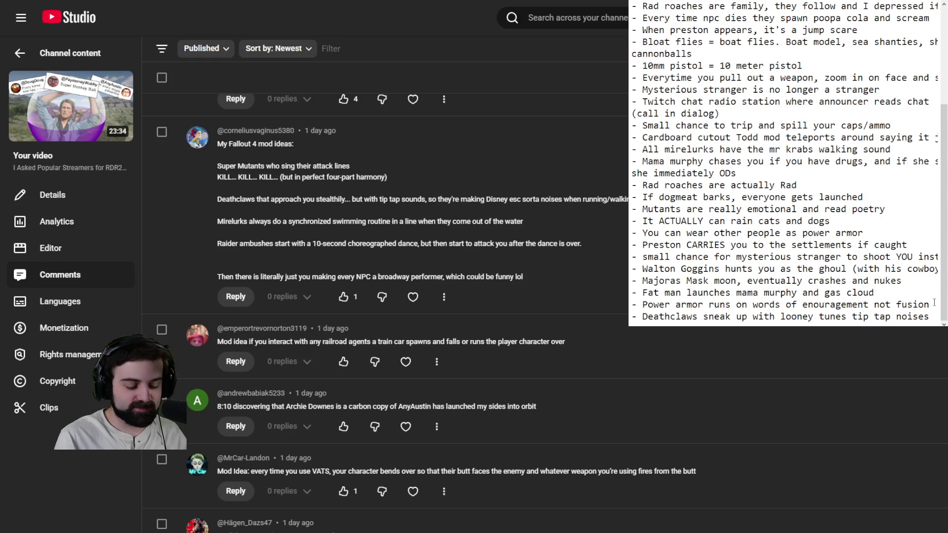
{"action": "key", "text": "Return"}
{"action": "type", "text": "- "}
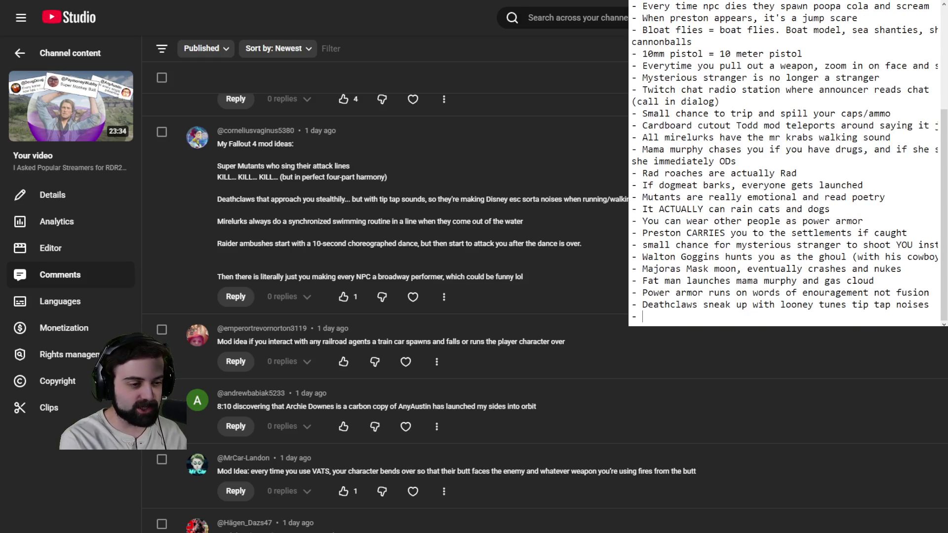
{"action": "type", "text": "VATS "}
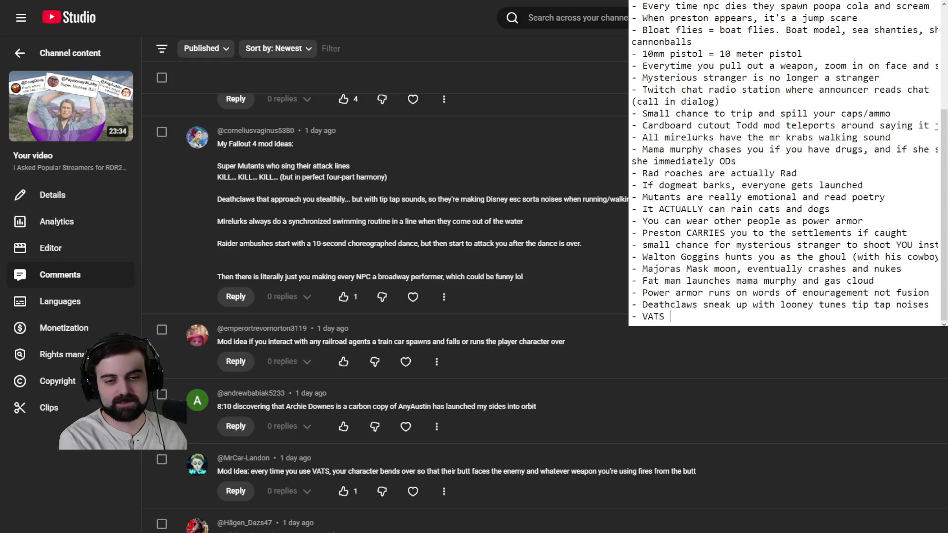
{"action": "type", "text": "but you shoot from y"}
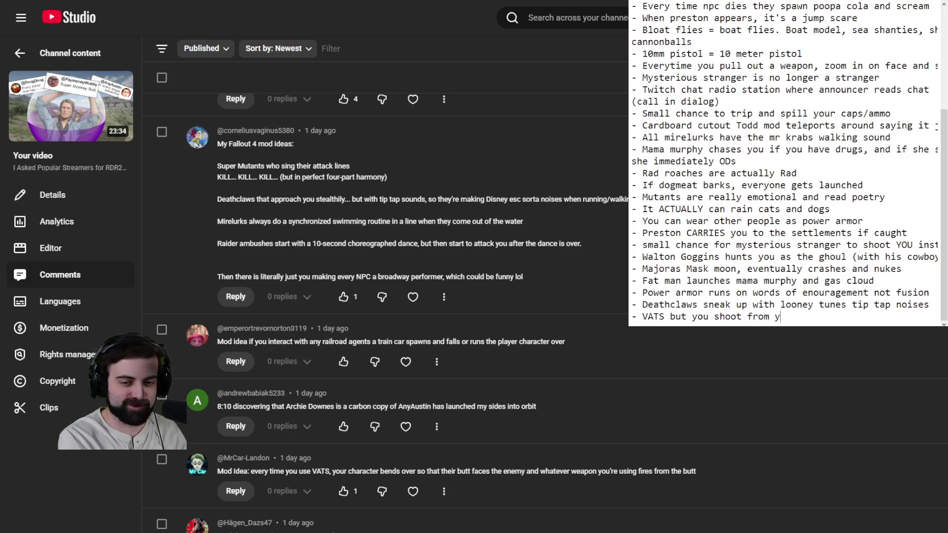
{"action": "type", "text": "our butt"}
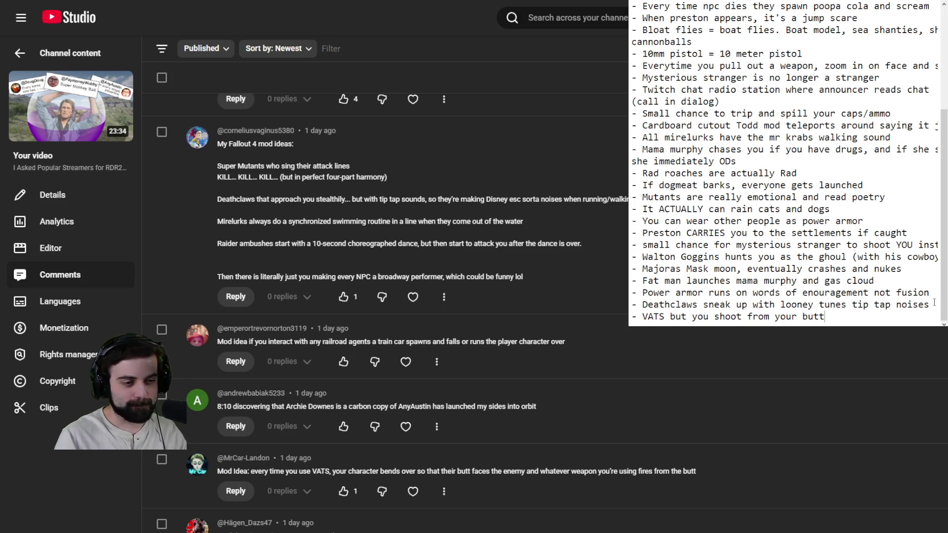
Scroll the comments down to the plasma weapons avada kedavra idea and start a new Notepad line.
{"action": "scroll", "coordinate": [386, 297], "scroll_direction": "down", "scroll_amount": 3}
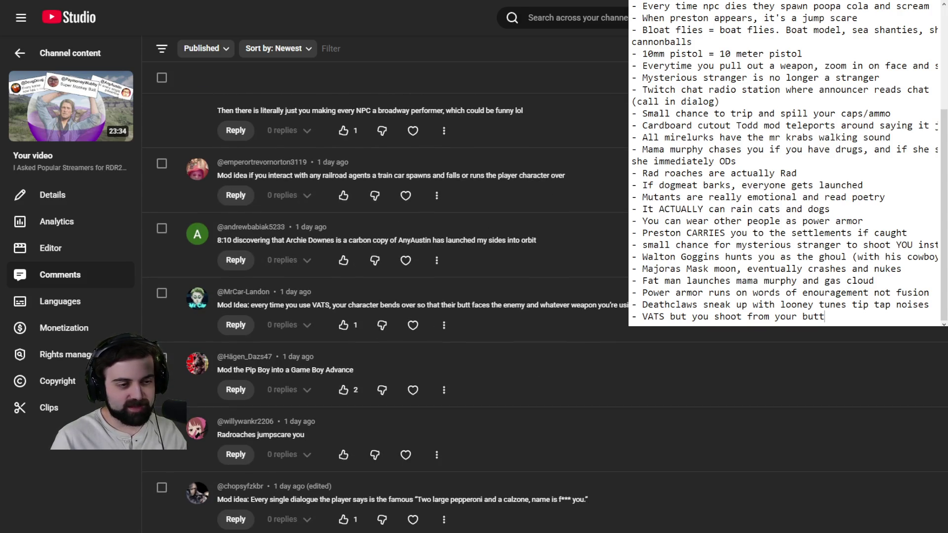
{"action": "scroll", "coordinate": [385, 297], "scroll_direction": "down", "scroll_amount": 3}
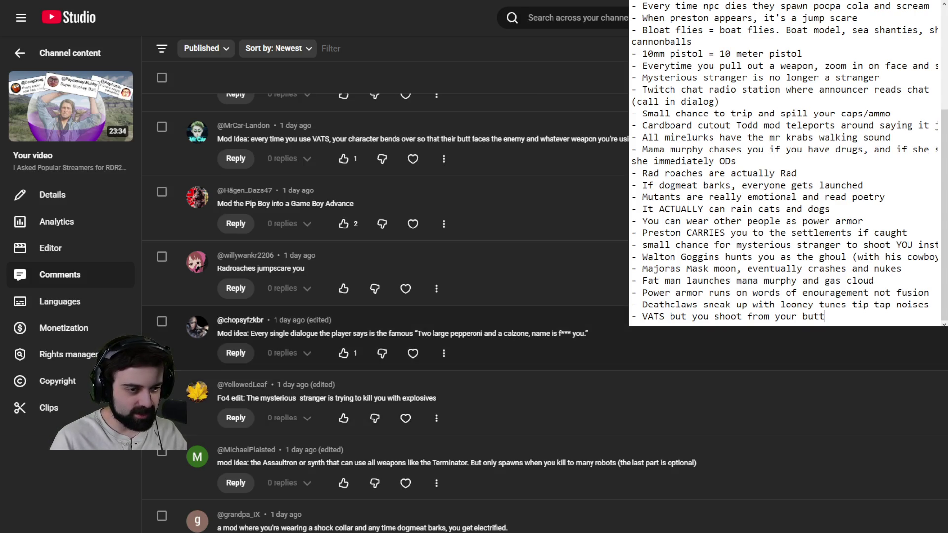
{"action": "scroll", "coordinate": [386, 297], "scroll_direction": "down", "scroll_amount": 2}
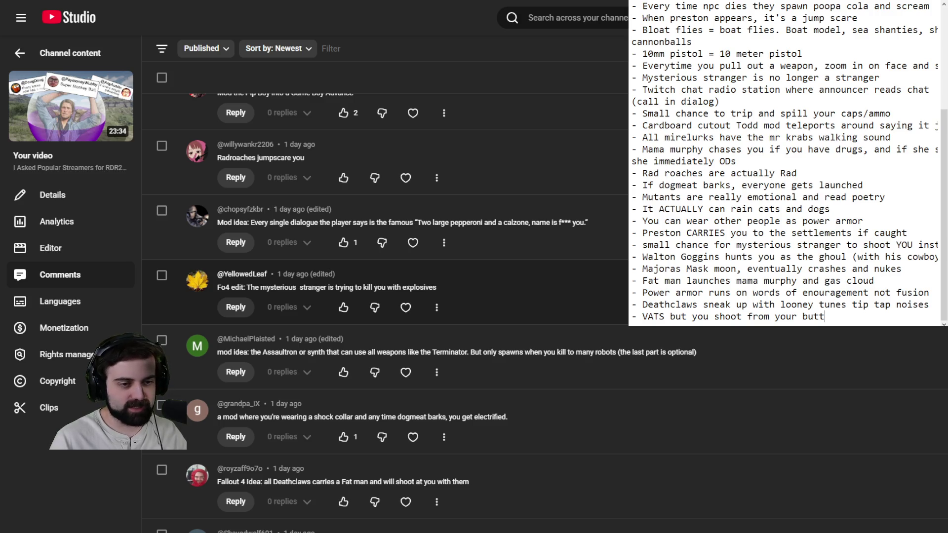
{"action": "scroll", "coordinate": [386, 296], "scroll_direction": "down", "scroll_amount": 2}
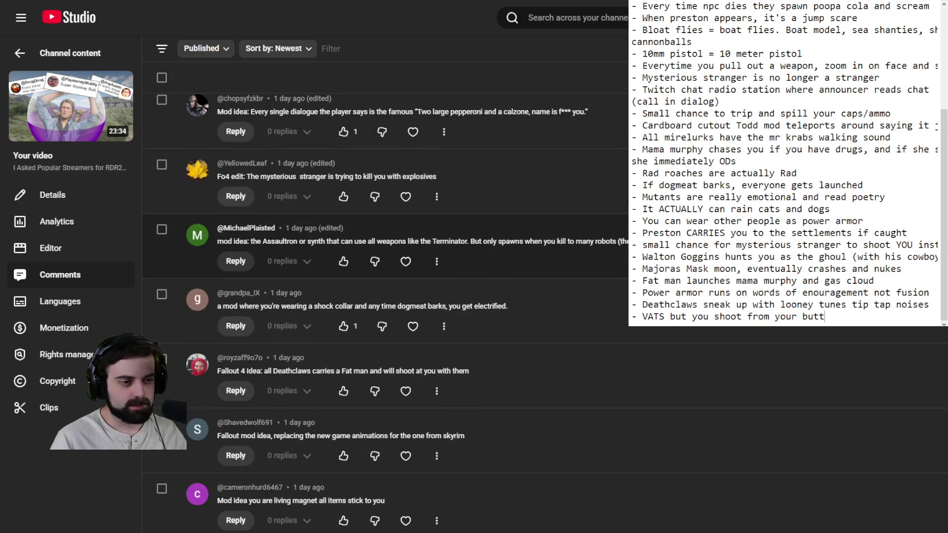
{"action": "scroll", "coordinate": [386, 296], "scroll_direction": "down", "scroll_amount": 1}
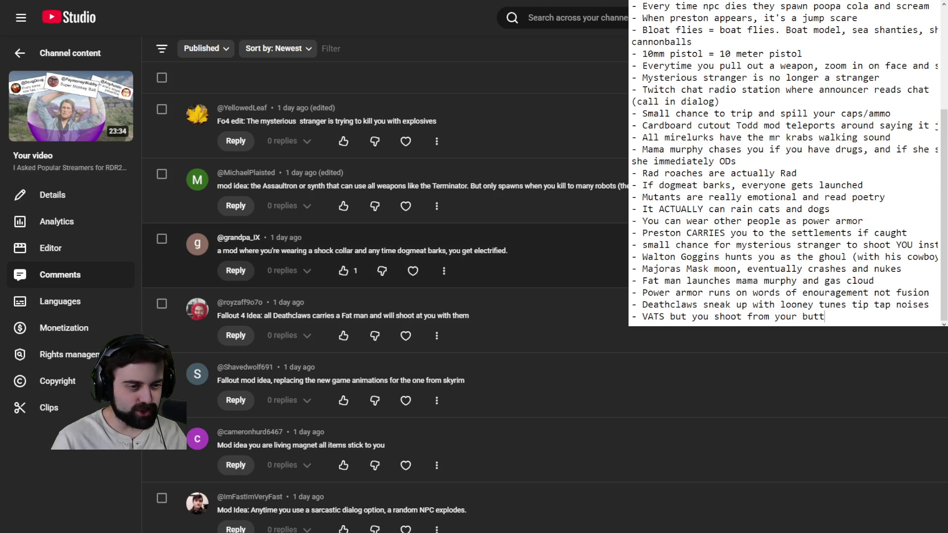
{"action": "scroll", "coordinate": [385, 312], "scroll_direction": "down", "scroll_amount": 2}
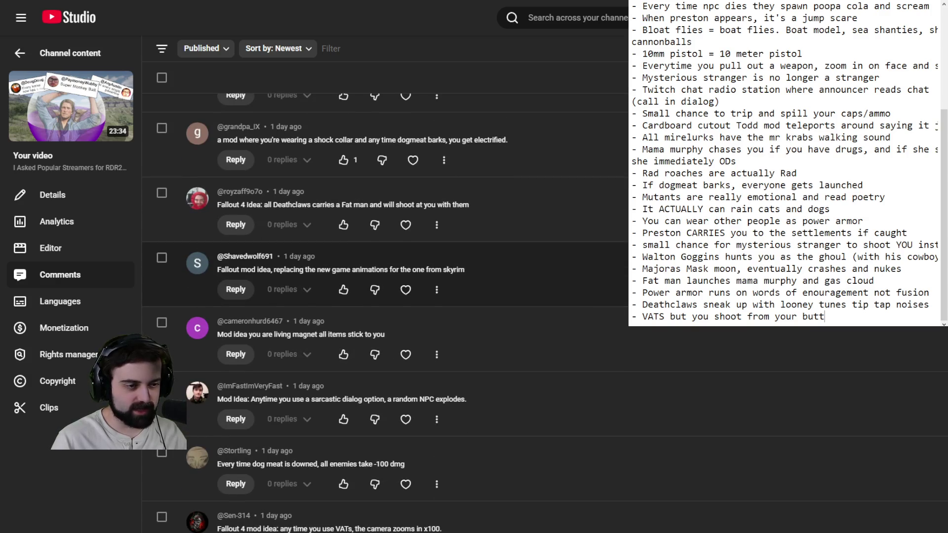
{"action": "scroll", "coordinate": [385, 312], "scroll_direction": "down", "scroll_amount": 1}
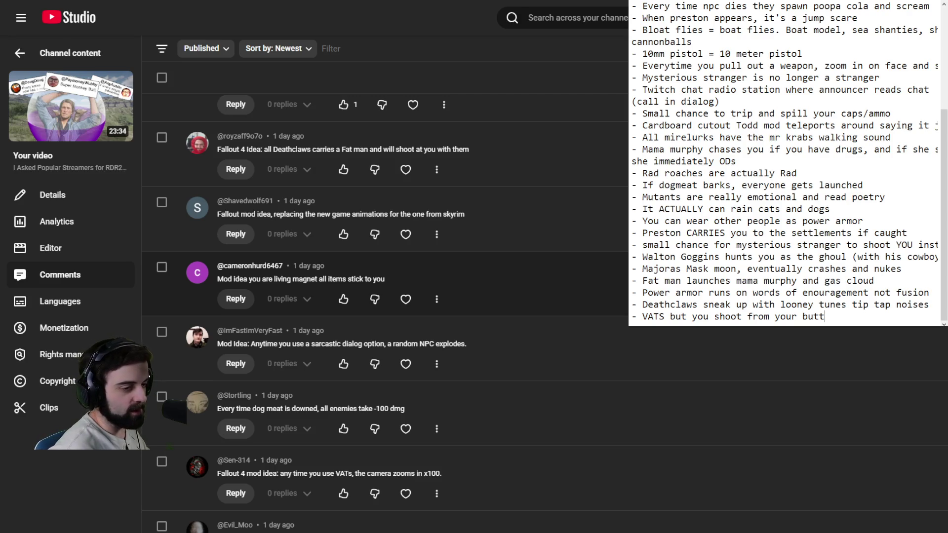
{"action": "scroll", "coordinate": [385, 297], "scroll_direction": "down", "scroll_amount": 5}
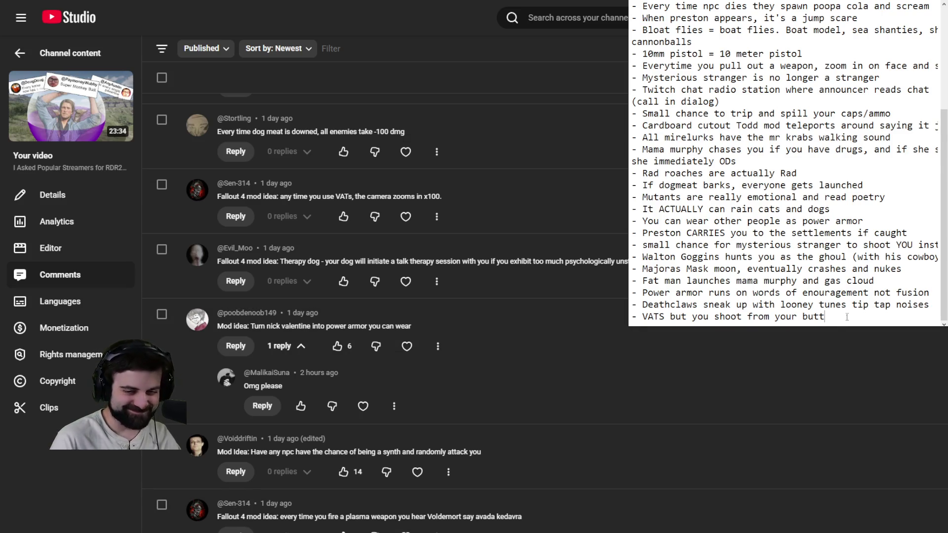
{"action": "key", "text": "Return"}
Type '- Plasma weapons AVA KEDAVRA', correcting the typo, then start a fresh line below it.
{"action": "type", "text": "- "}
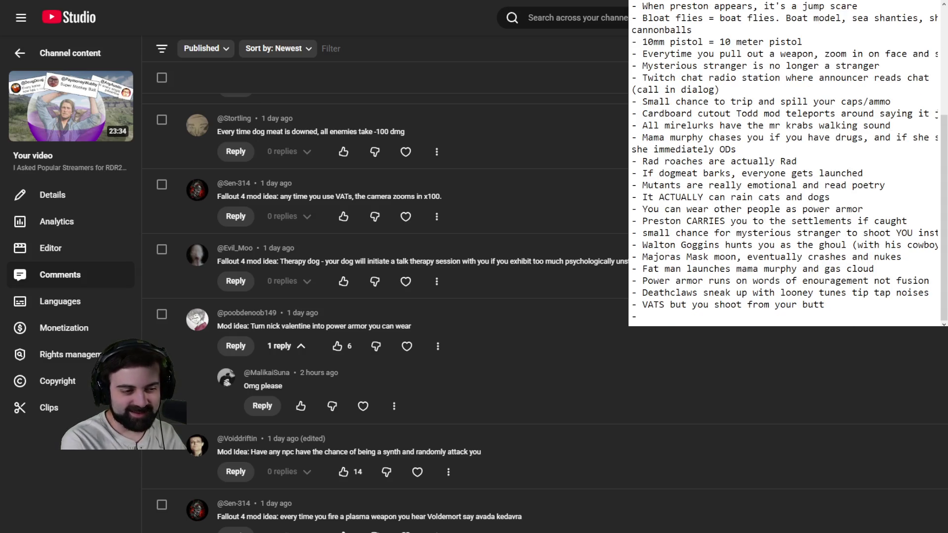
{"action": "type", "text": "Plasma"}
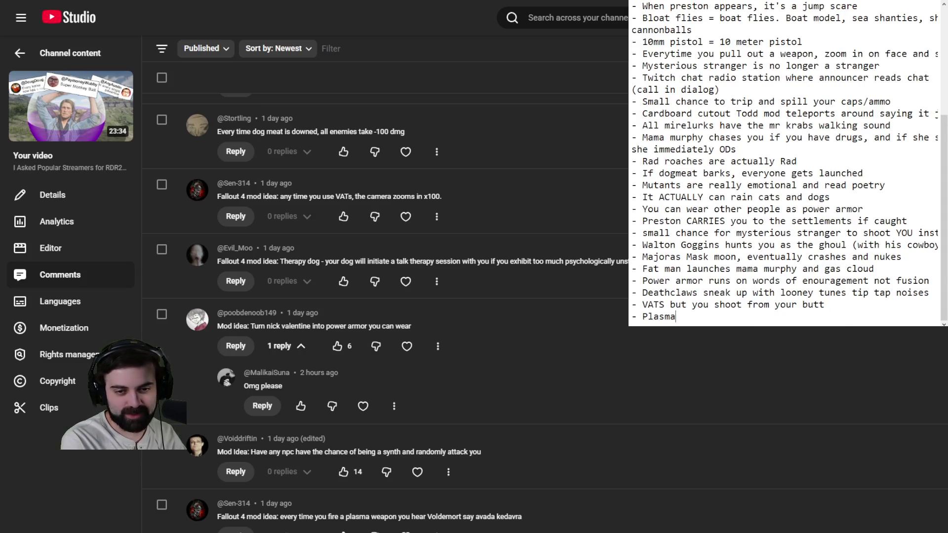
{"action": "type", "text": " weapons "}
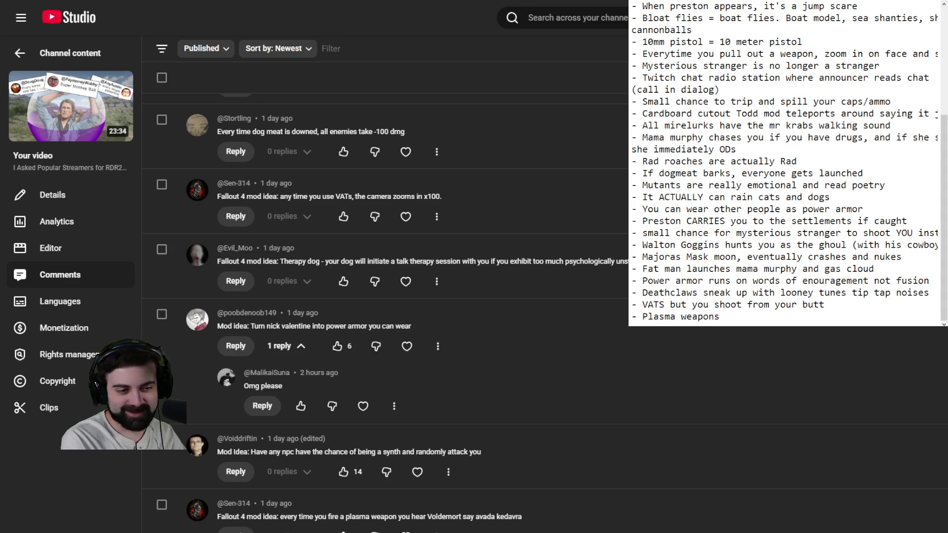
{"action": "type", "text": "AVA "}
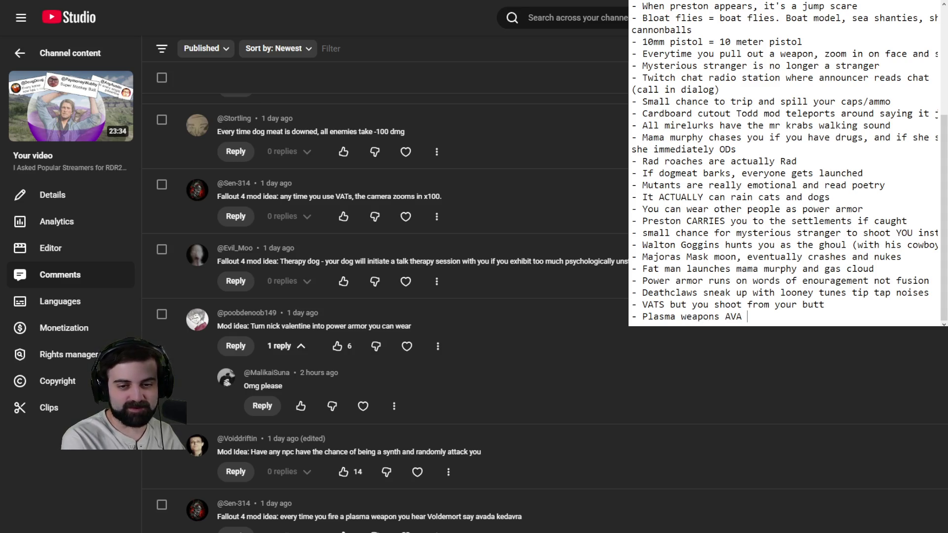
{"action": "type", "text": "KEV"}
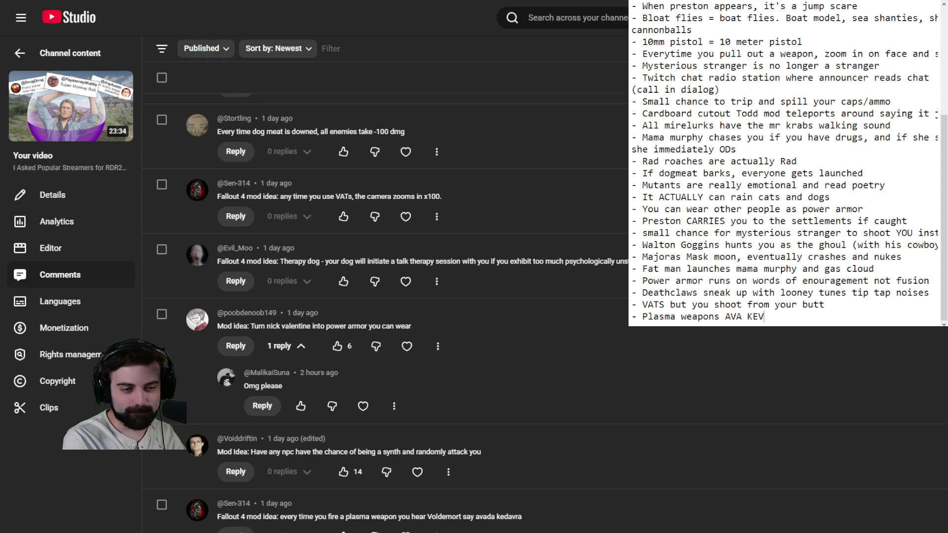
{"action": "key", "text": "BackSpace"}
{"action": "type", "text": "D"}
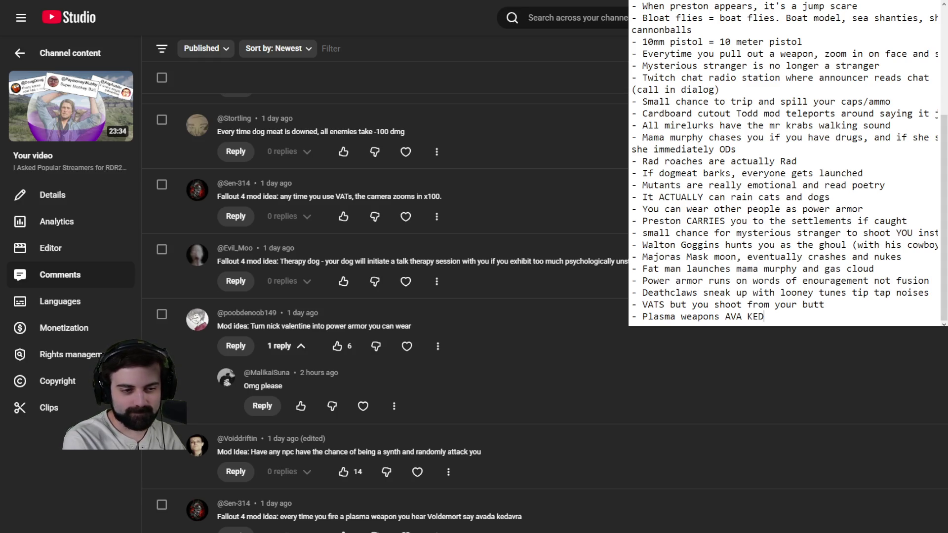
{"action": "type", "text": "AVRA"}
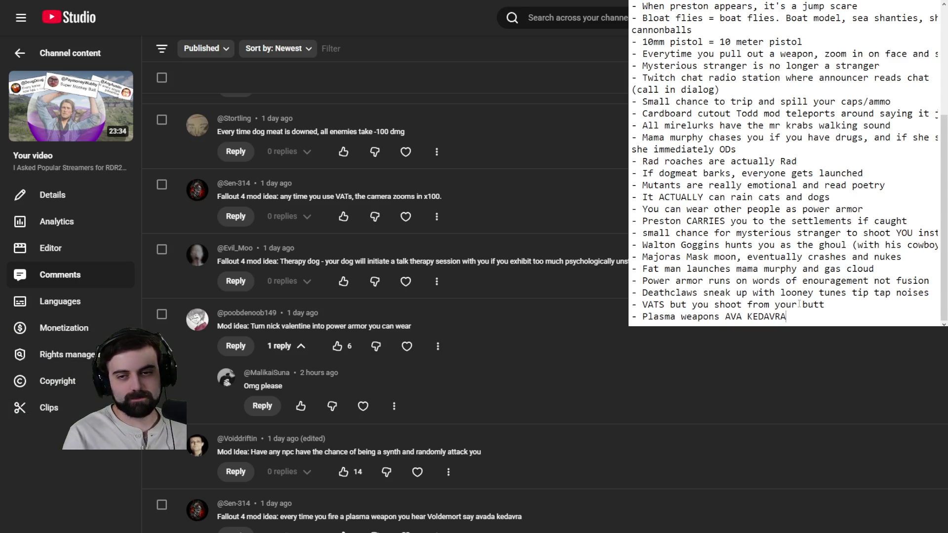
{"action": "key", "text": "Return"}
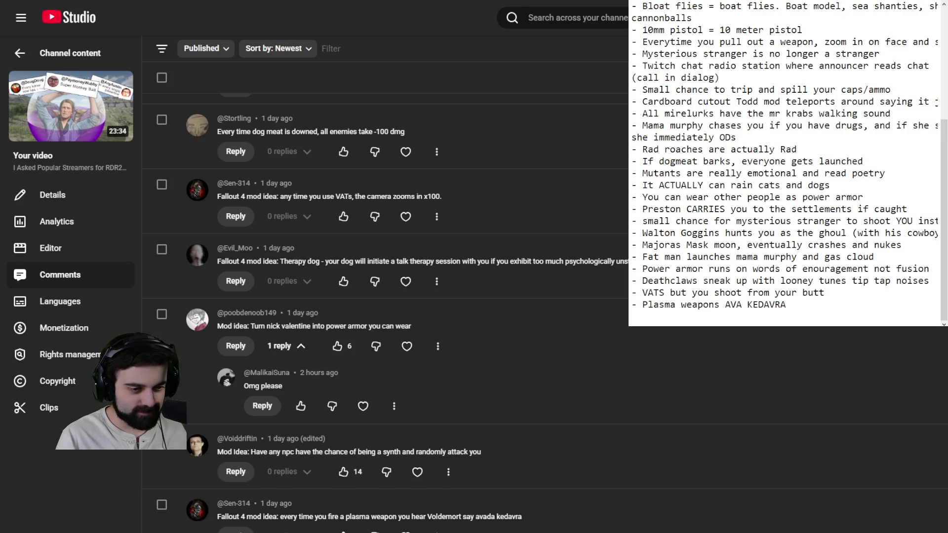
Scroll the comments down to the SHAUN voice-line and VATS aimbot suggestions.
{"action": "scroll", "coordinate": [395, 425], "scroll_direction": "down", "scroll_amount": 3}
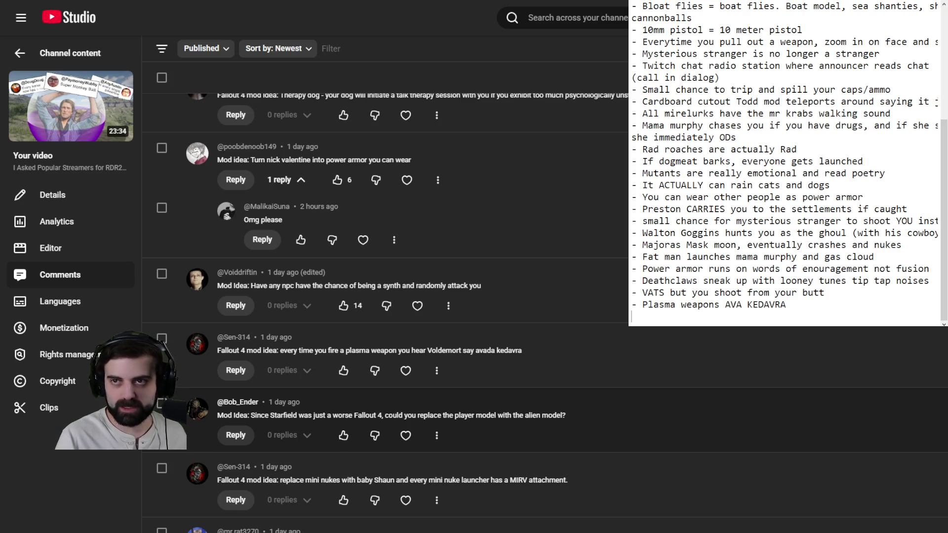
{"action": "scroll", "coordinate": [395, 394], "scroll_direction": "down", "scroll_amount": 2}
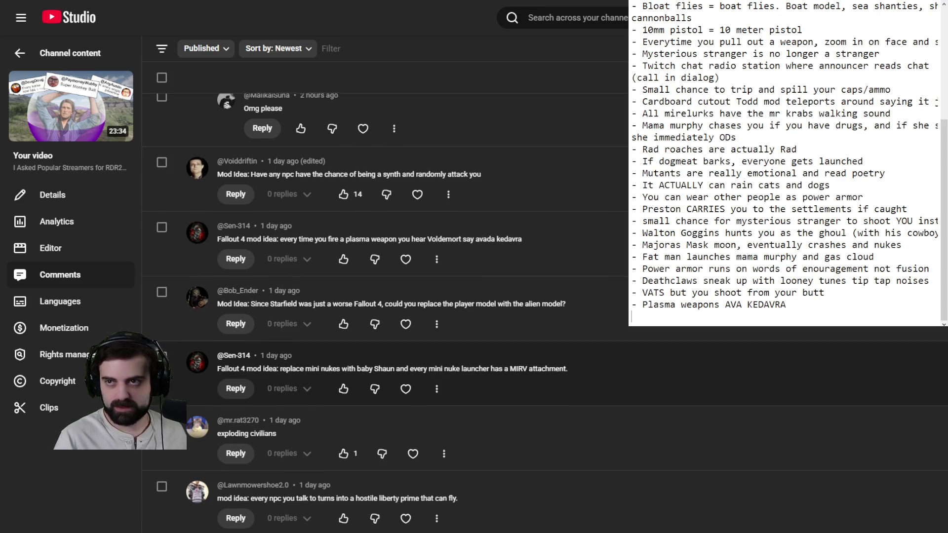
{"action": "scroll", "coordinate": [474, 311], "scroll_direction": "down", "scroll_amount": 2}
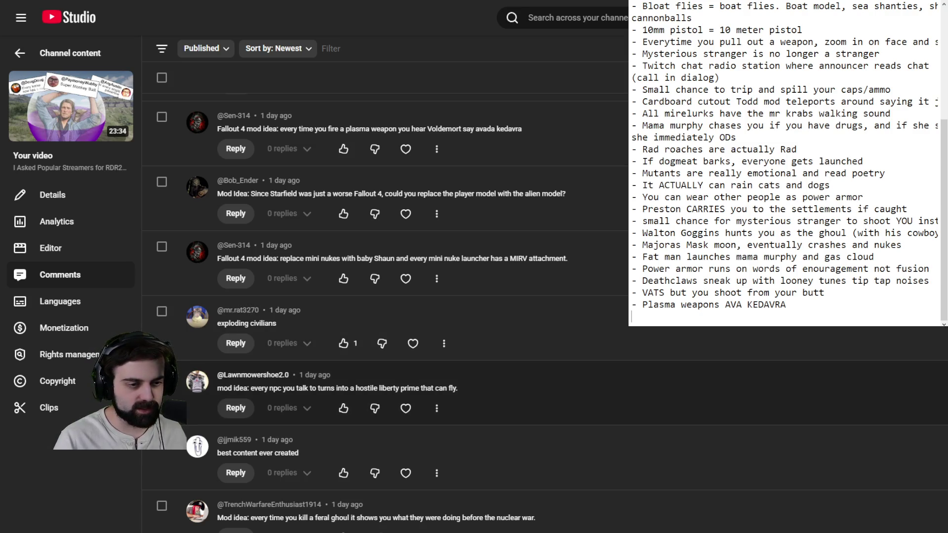
{"action": "scroll", "coordinate": [543, 311], "scroll_direction": "down", "scroll_amount": 2}
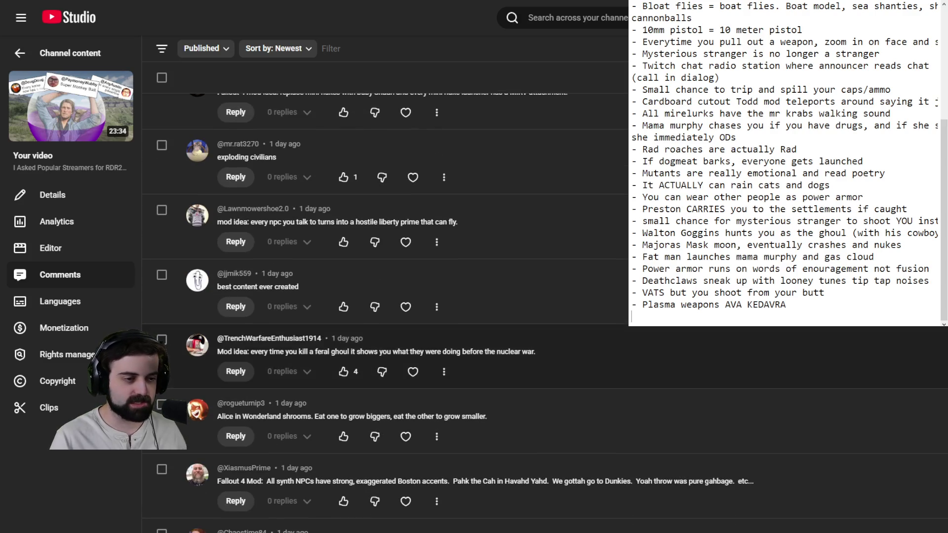
{"action": "scroll", "coordinate": [542, 311], "scroll_direction": "down", "scroll_amount": 3}
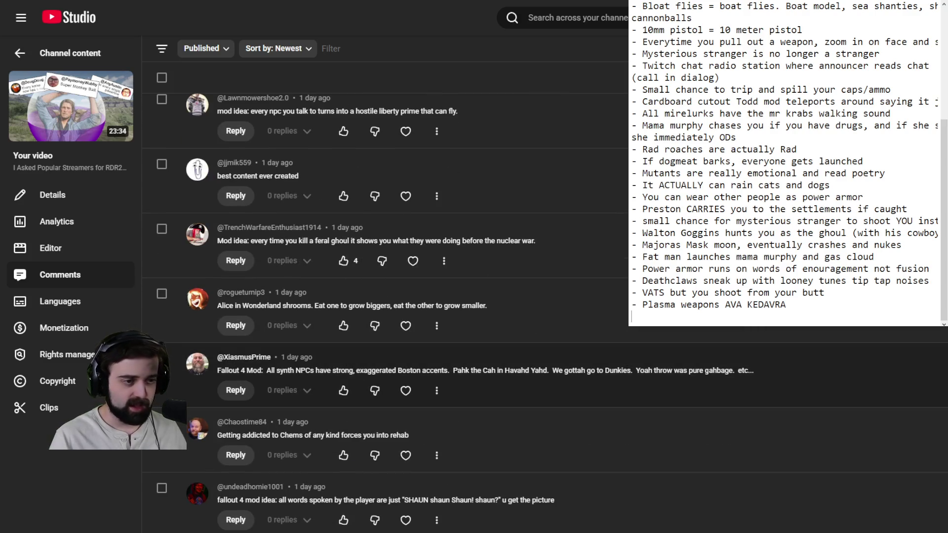
{"action": "scroll", "coordinate": [543, 311], "scroll_direction": "down", "scroll_amount": 1}
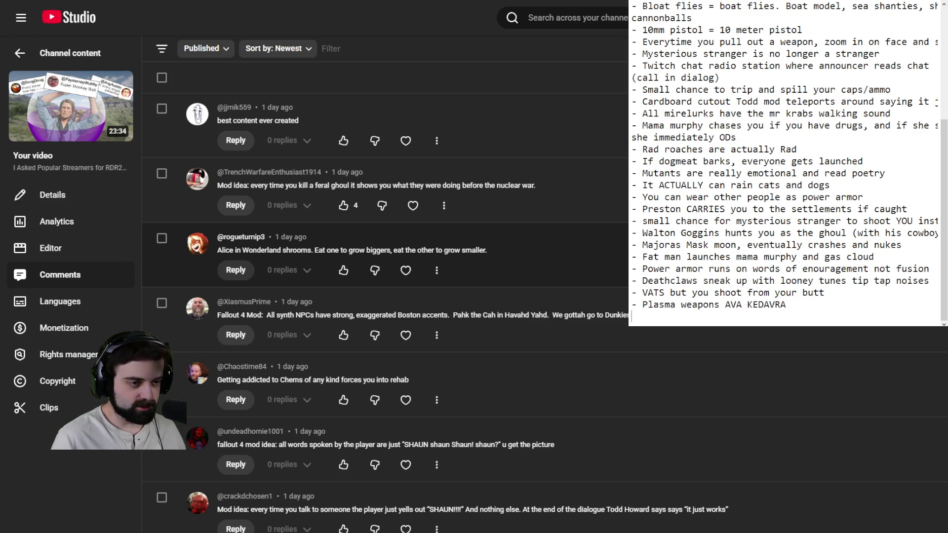
{"action": "scroll", "coordinate": [385, 296], "scroll_direction": "down", "scroll_amount": 1}
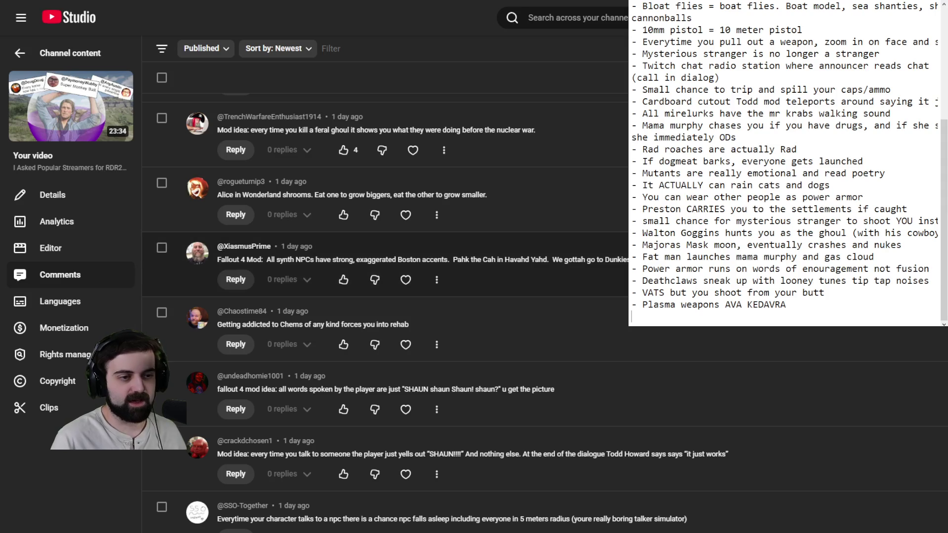
{"action": "scroll", "coordinate": [386, 296], "scroll_direction": "down", "scroll_amount": 1}
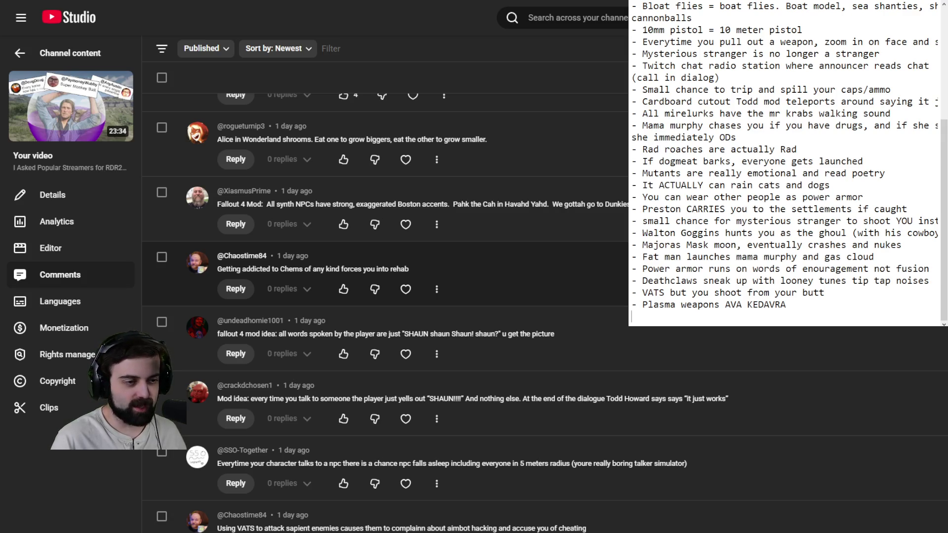
{"action": "scroll", "coordinate": [385, 297], "scroll_direction": "down", "scroll_amount": 1}
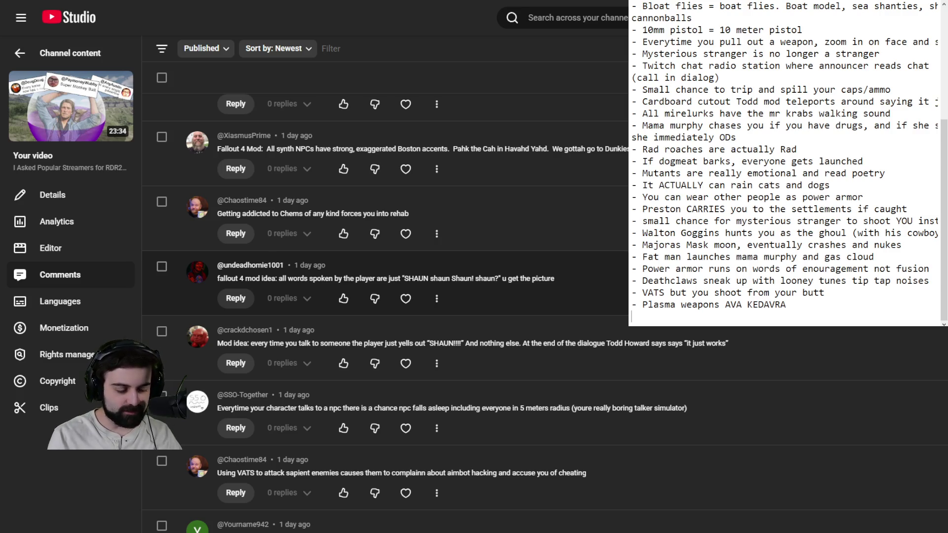
{"action": "type", "text": "- "}
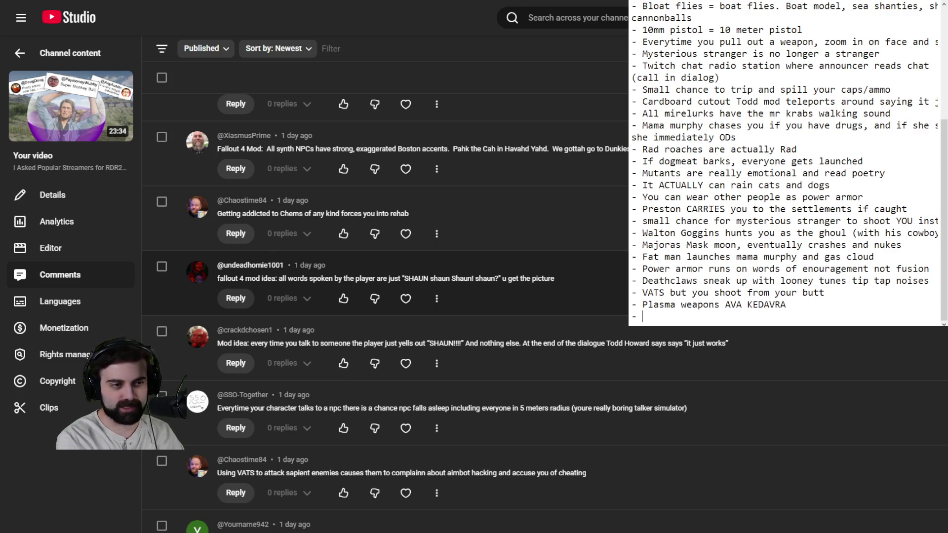
{"action": "type", "text": "Replace all"}
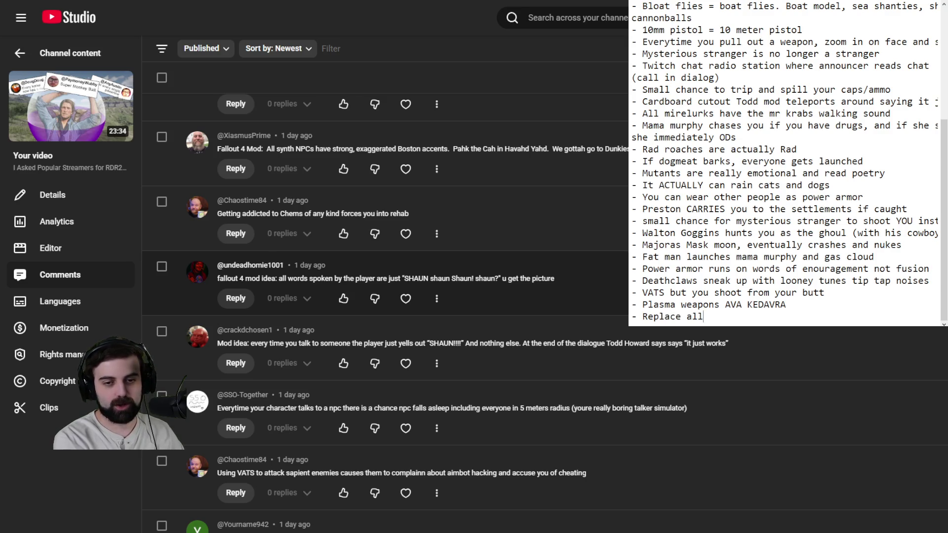
{"action": "type", "text": " player voice lines "}
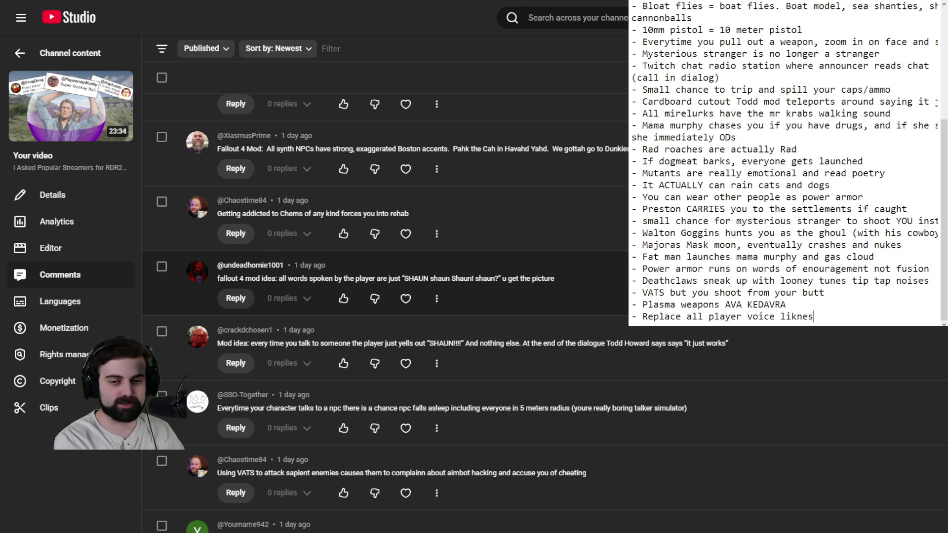
{"action": "type", "text": "with a"}
Correct the typo so the last line reads 'Replace all player voice lines with "SHAWN"'.
{"action": "key", "text": "BackSpace"}
{"action": "key", "text": "BackSpace"}
{"action": "key", "text": "BackSpace"}
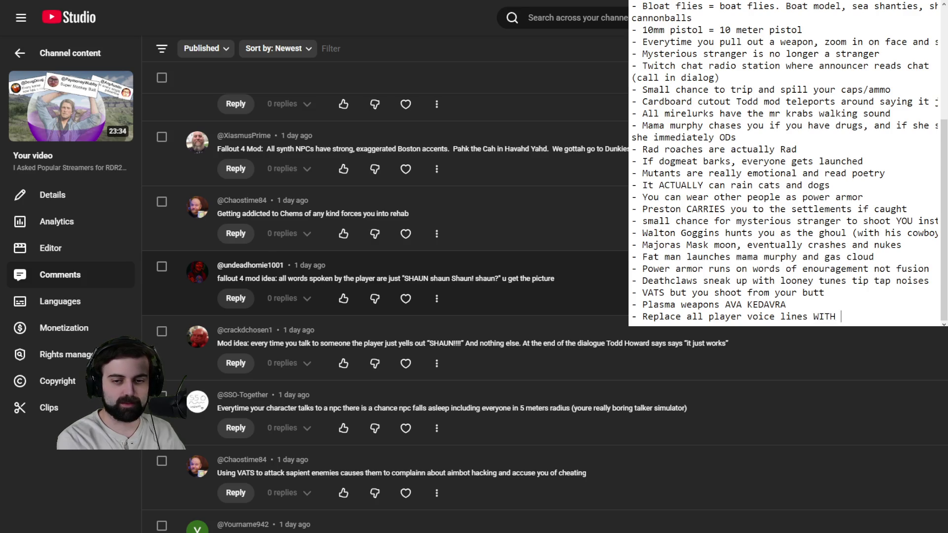
{"action": "type", "text": "th \"SHAWN"}
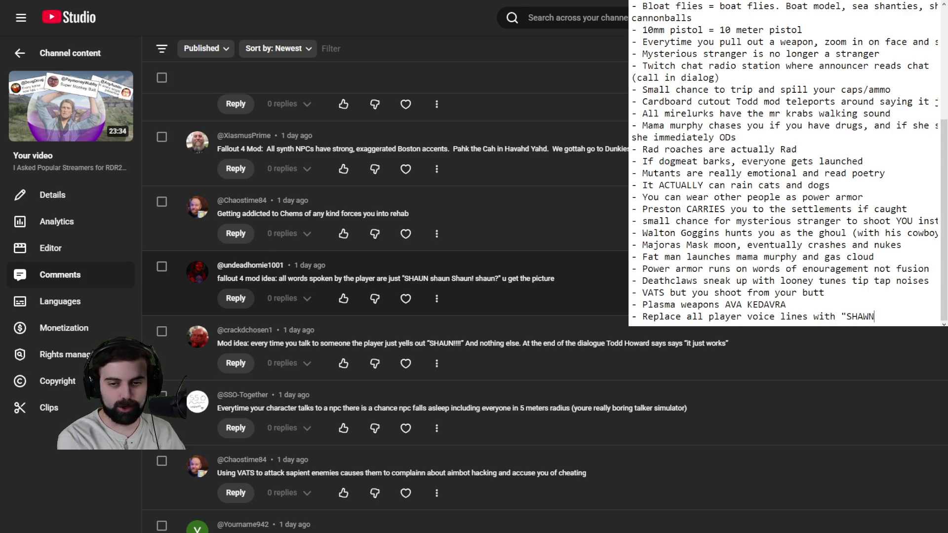
{"action": "type", "text": "\""}
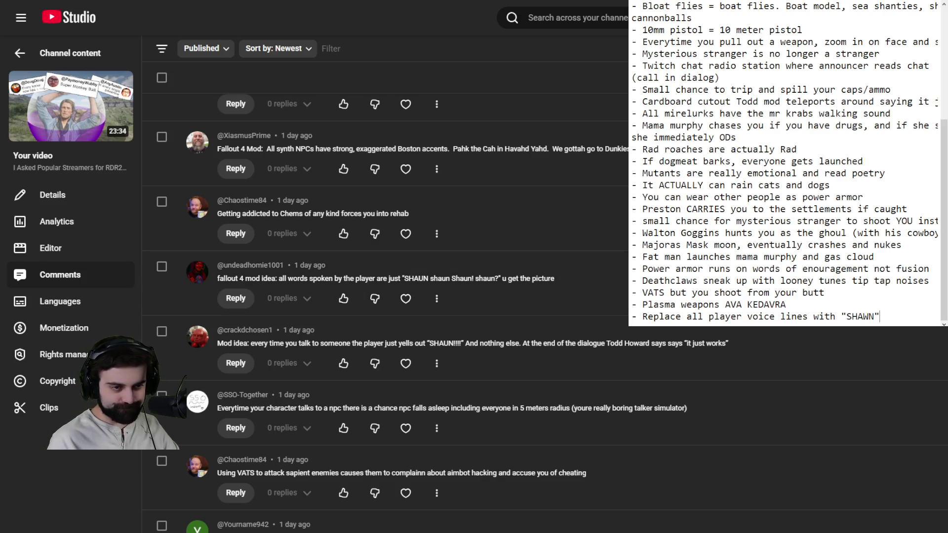
{"action": "scroll", "coordinate": [385, 297], "scroll_direction": "down", "scroll_amount": 2}
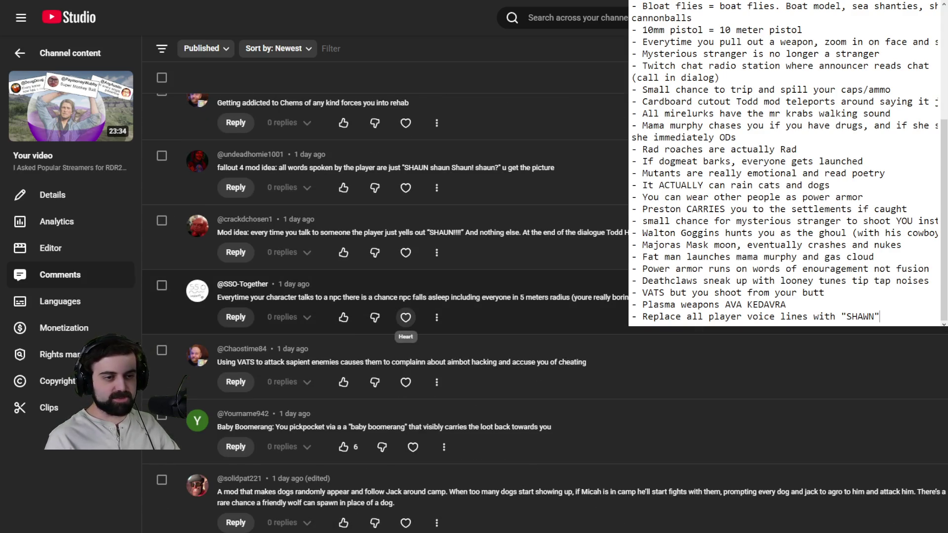
Scroll the comments to the pip boy snake game and Dogmeat fursuit ideas.
{"action": "scroll", "coordinate": [405, 318], "scroll_direction": "down", "scroll_amount": 1}
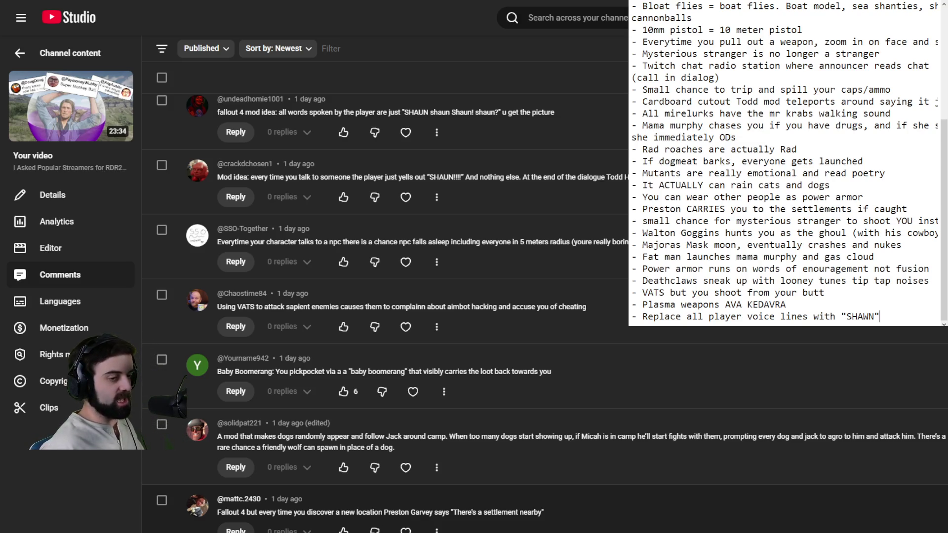
{"action": "scroll", "coordinate": [546, 314], "scroll_direction": "down", "scroll_amount": 5}
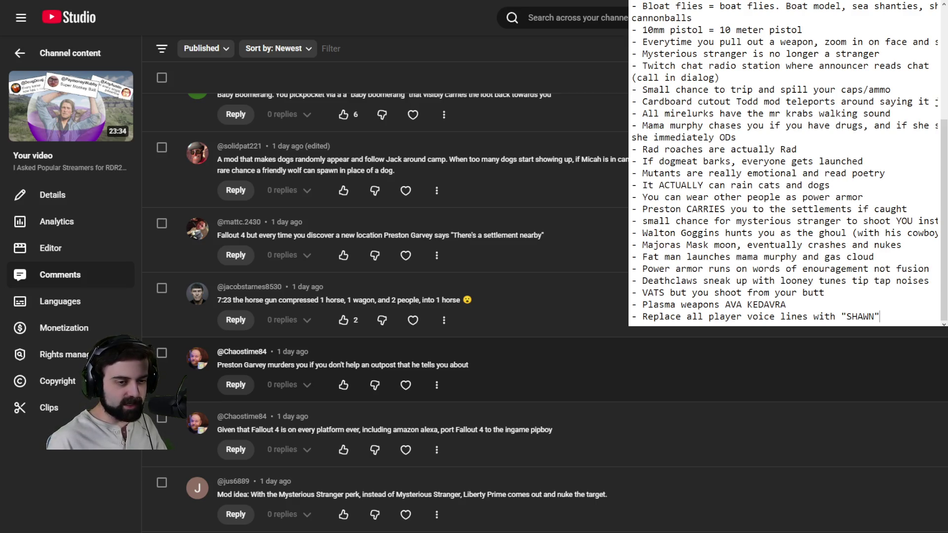
{"action": "scroll", "coordinate": [386, 311], "scroll_direction": "down", "scroll_amount": 3}
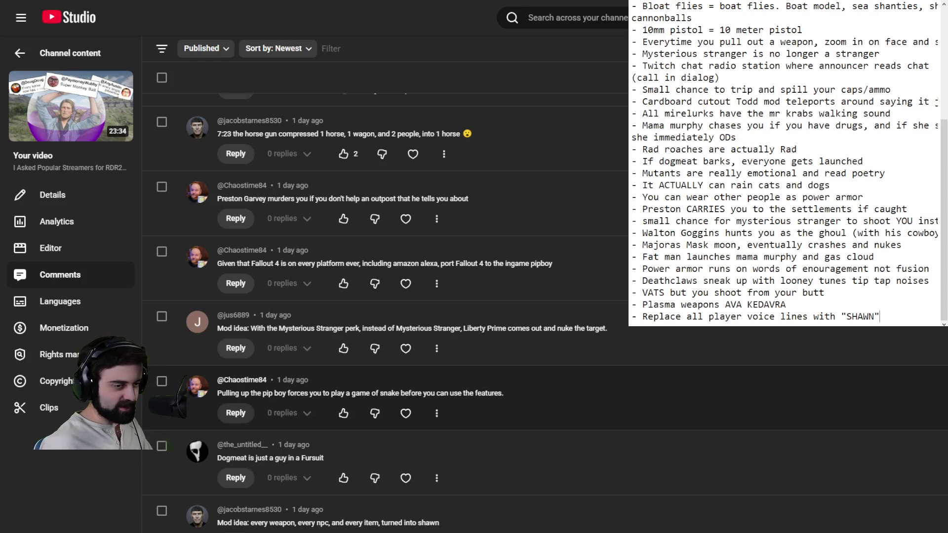
{"action": "scroll", "coordinate": [385, 312], "scroll_direction": "down", "scroll_amount": 4}
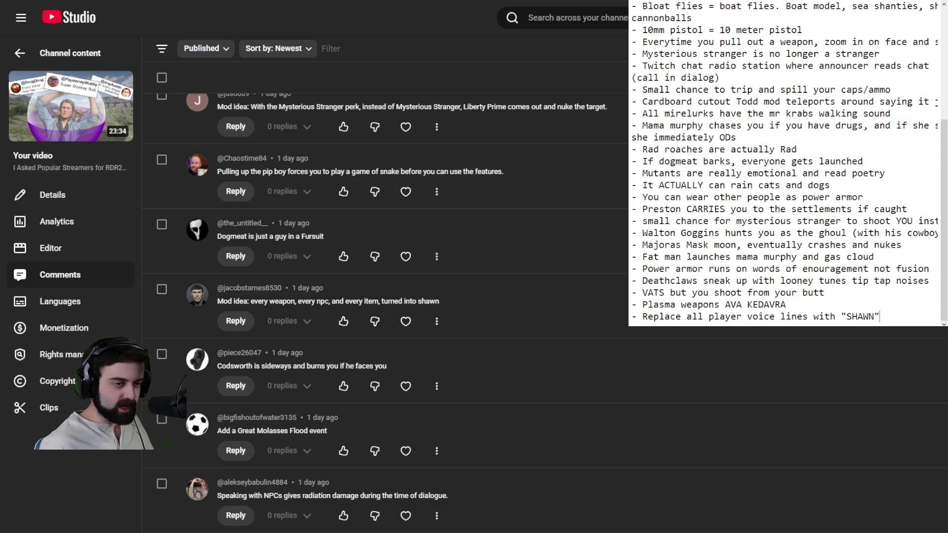
Scroll further to the underground-crawling enemies and Sheffield Nuka-Cola chase ideas.
{"action": "scroll", "coordinate": [386, 311], "scroll_direction": "down", "scroll_amount": 3}
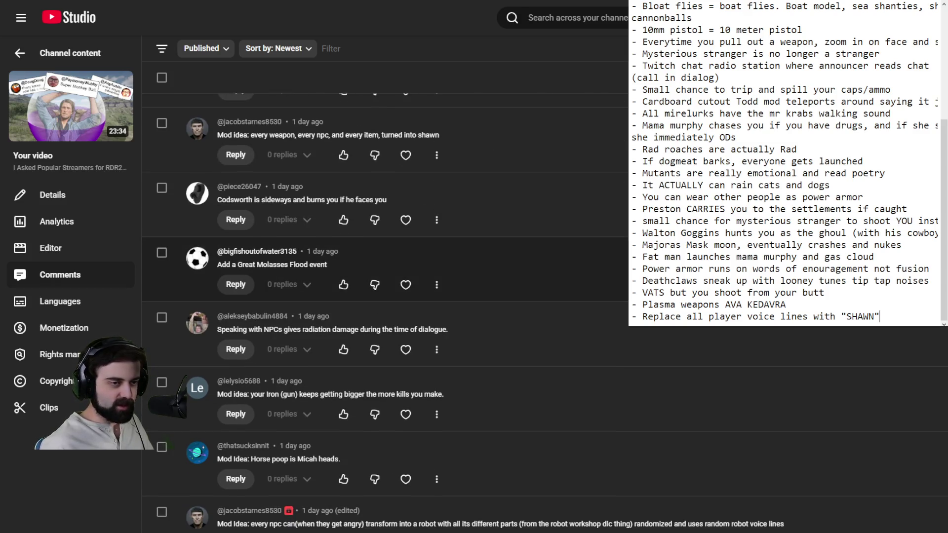
{"action": "scroll", "coordinate": [385, 311], "scroll_direction": "down", "scroll_amount": 2}
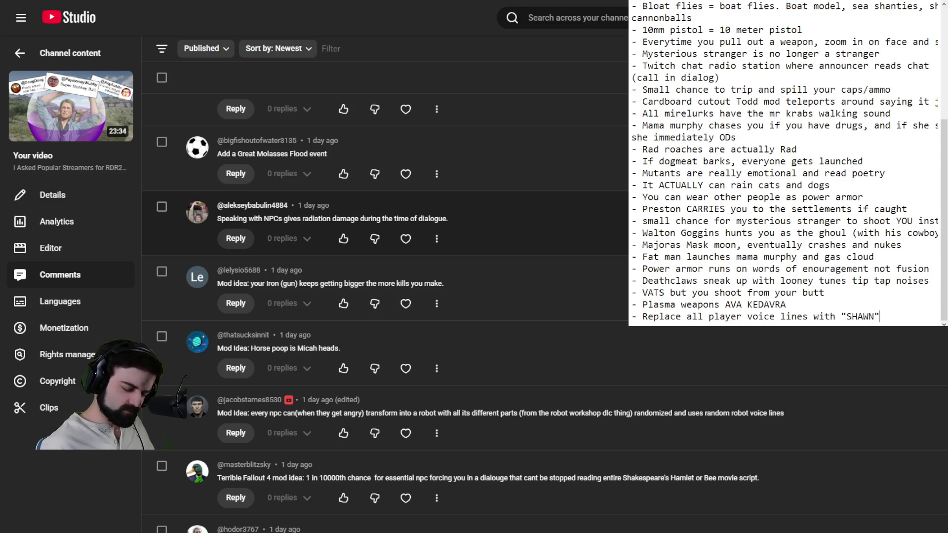
{"action": "scroll", "coordinate": [405, 297], "scroll_direction": "down", "scroll_amount": 2}
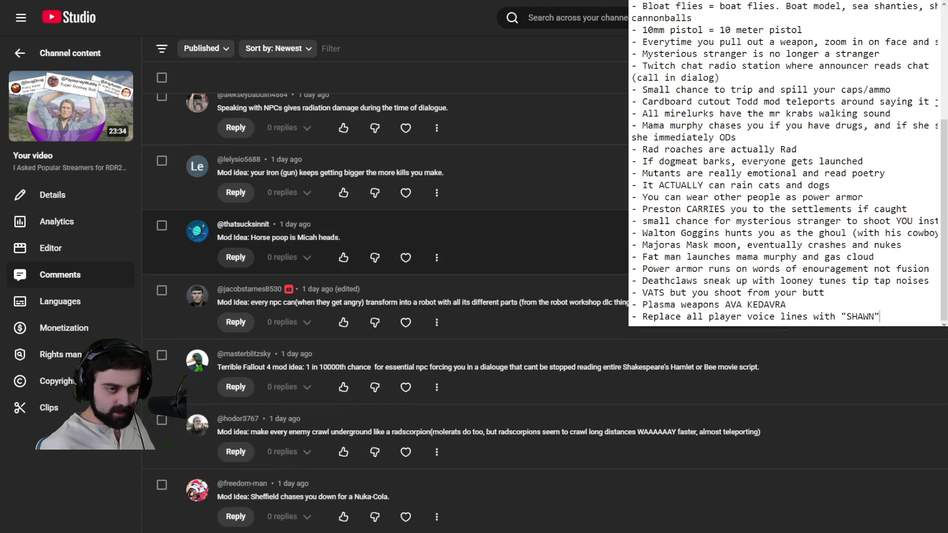
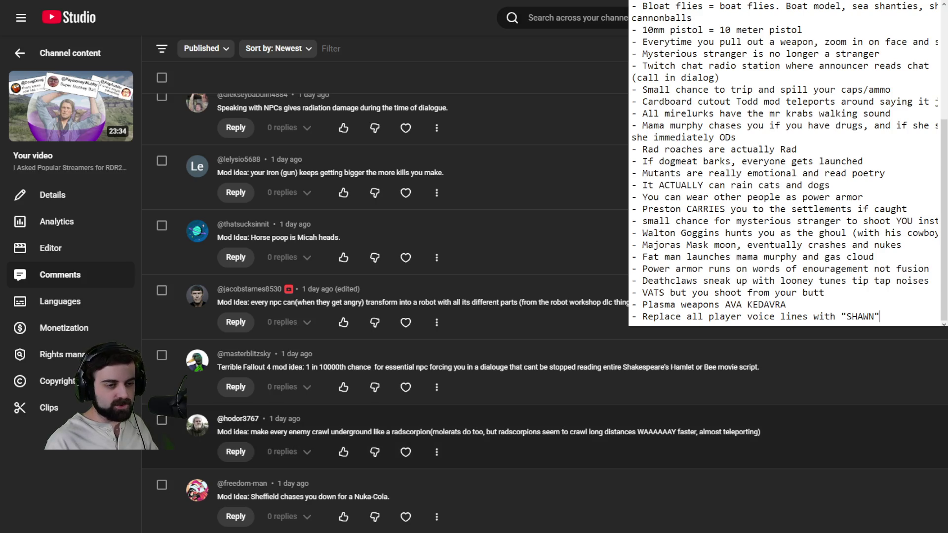
Scroll the comments down to the Dogmeat ideas and start a new line after the SHAWN entry.
{"action": "scroll", "coordinate": [386, 425], "scroll_direction": "down", "scroll_amount": 4}
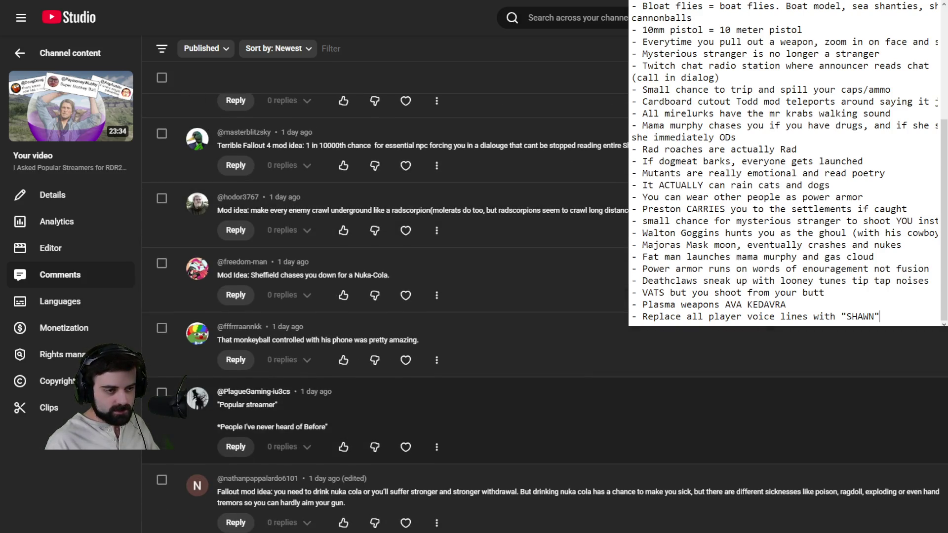
{"action": "scroll", "coordinate": [385, 420], "scroll_direction": "down", "scroll_amount": 4}
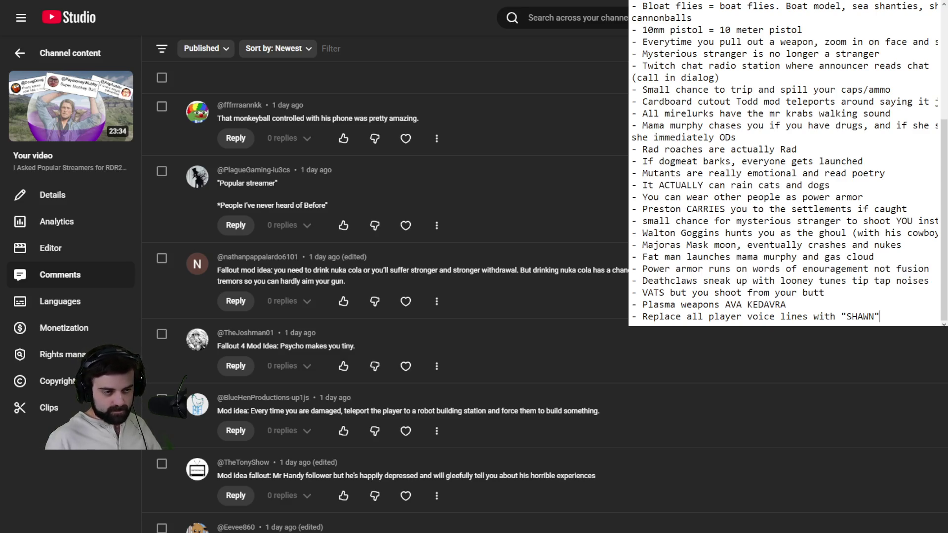
{"action": "scroll", "coordinate": [544, 311], "scroll_direction": "down", "scroll_amount": 6}
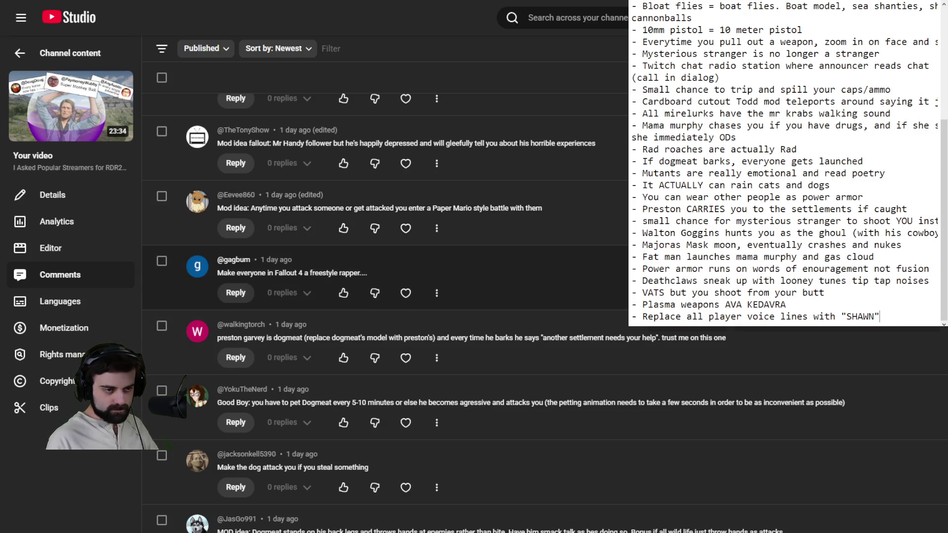
{"action": "scroll", "coordinate": [385, 296], "scroll_direction": "down", "scroll_amount": 1}
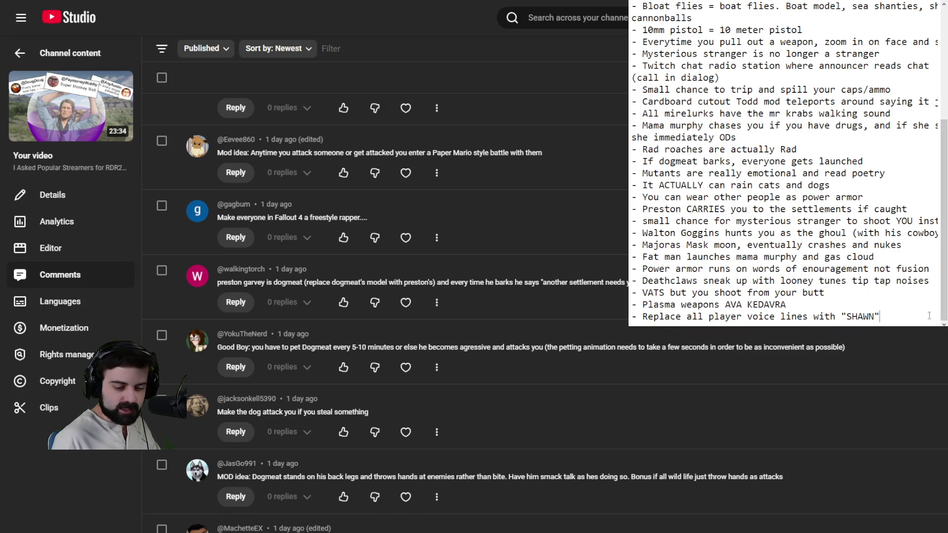
{"action": "key", "text": "Return"}
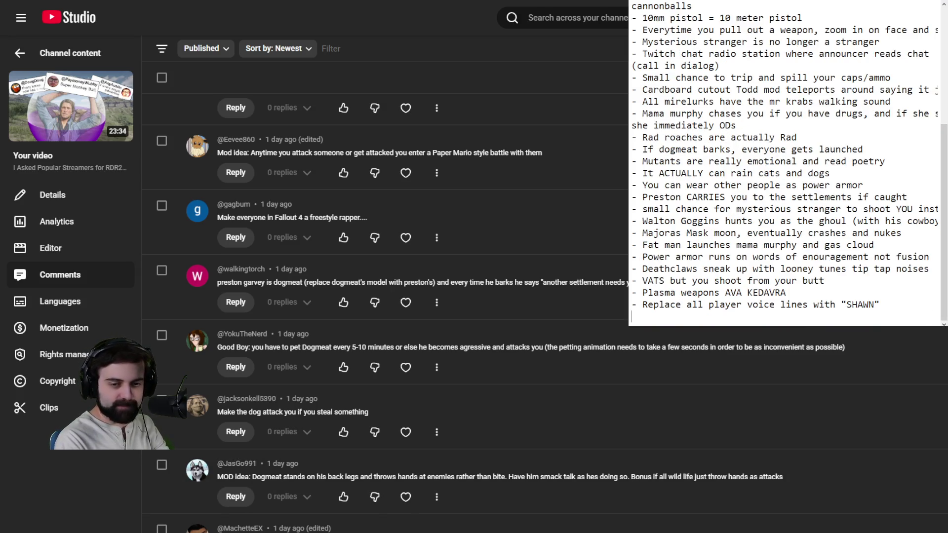
Add '- Must pet dogmeat every X minutes or he attacks' and '- Dogmeat doesn't bite, he punches like a human'.
{"action": "type", "text": "- "}
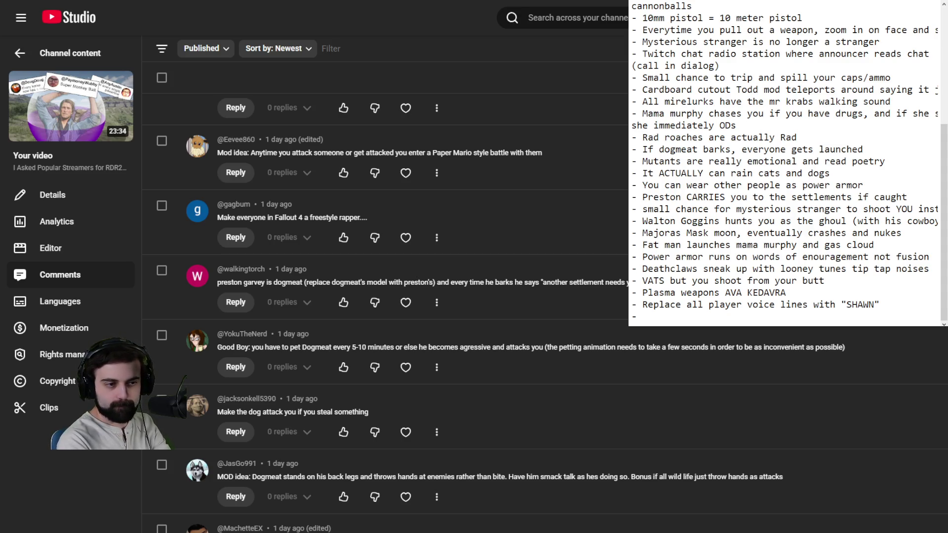
{"action": "type", "text": "Must p"}
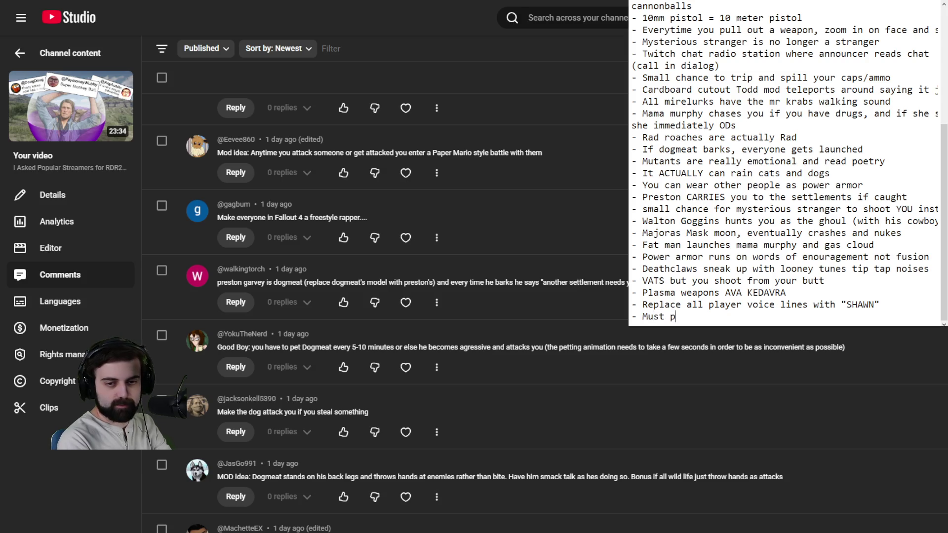
{"action": "type", "text": "et dogmeat every"}
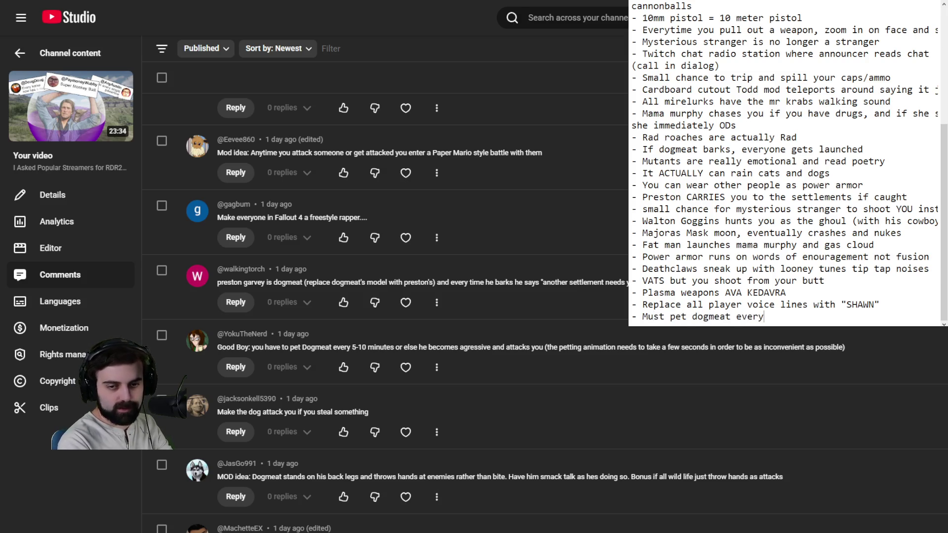
{"action": "type", "text": " X minutes "}
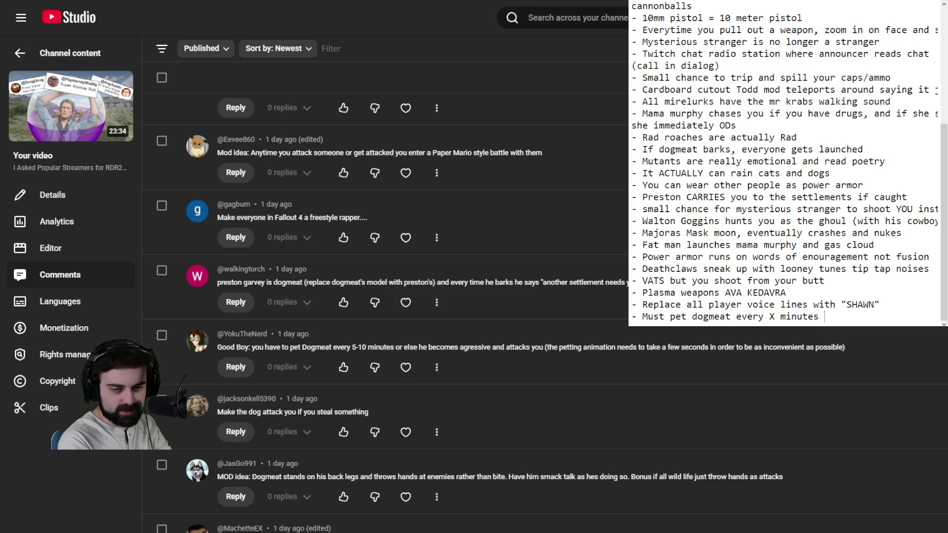
{"action": "type", "text": "or he attacks"}
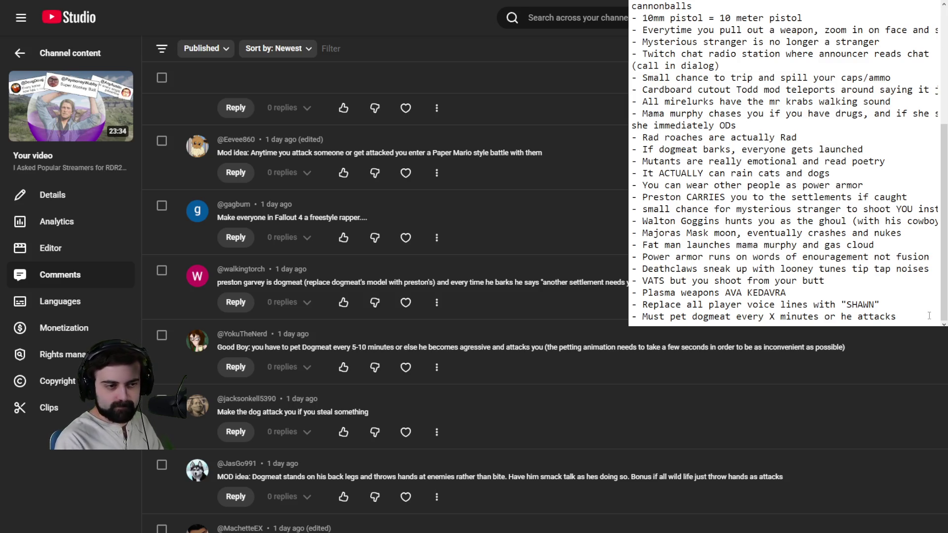
{"action": "key", "text": "Return"}
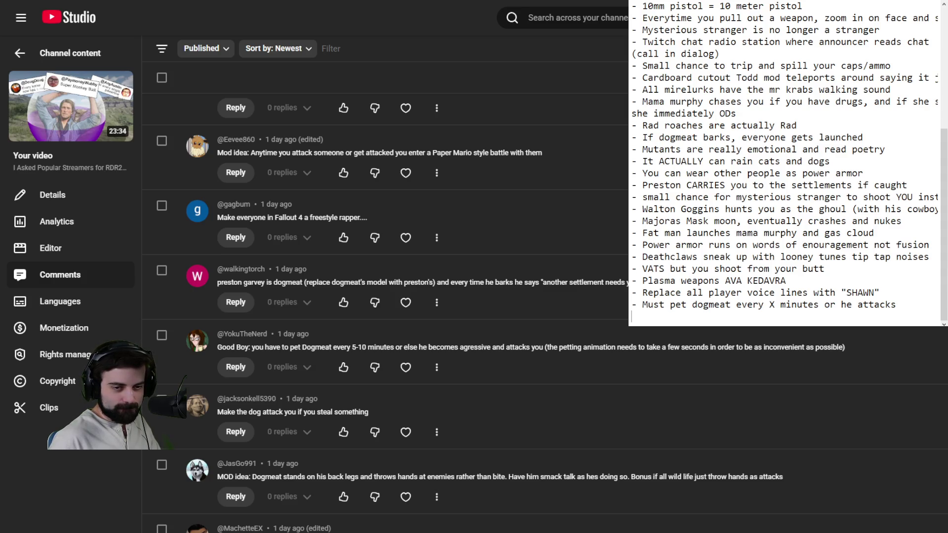
{"action": "type", "text": "- "}
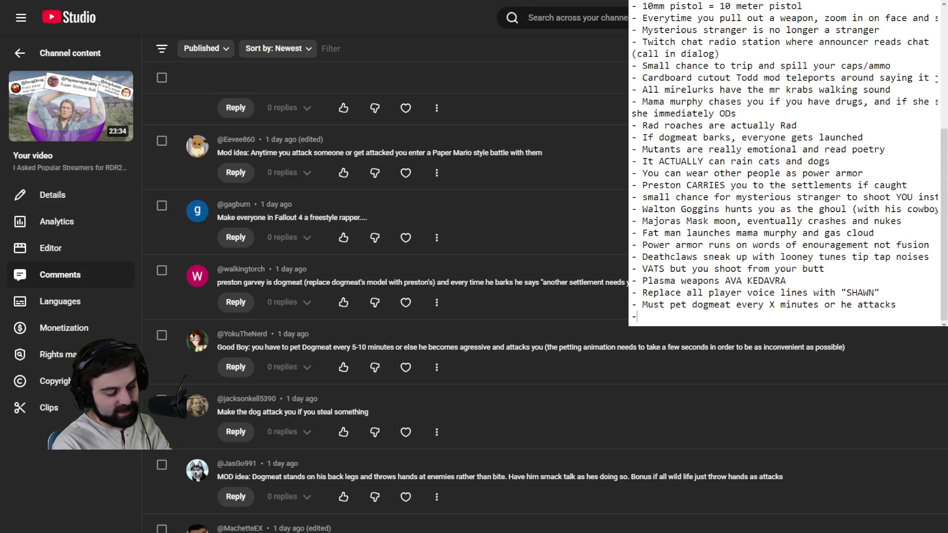
{"action": "type", "text": "Dogm"}
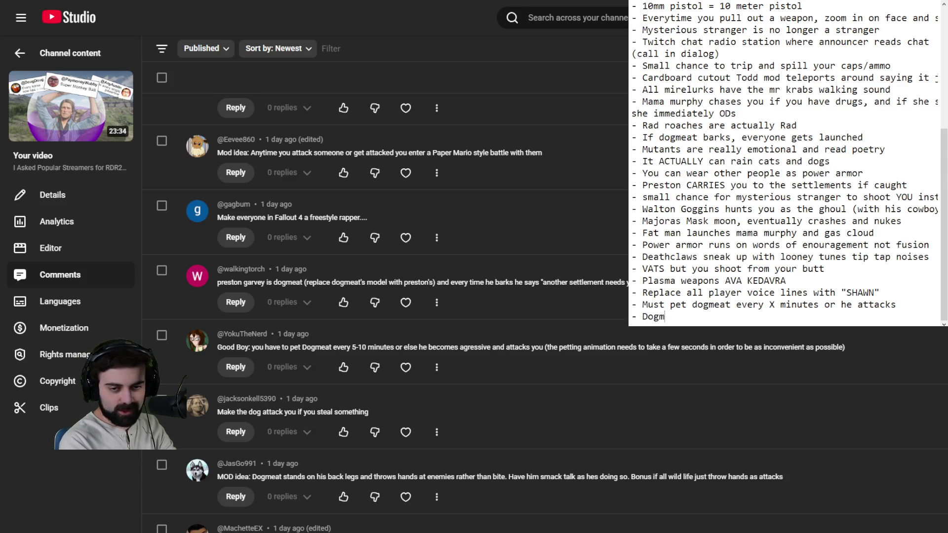
{"action": "type", "text": "eat doesn't bite"}
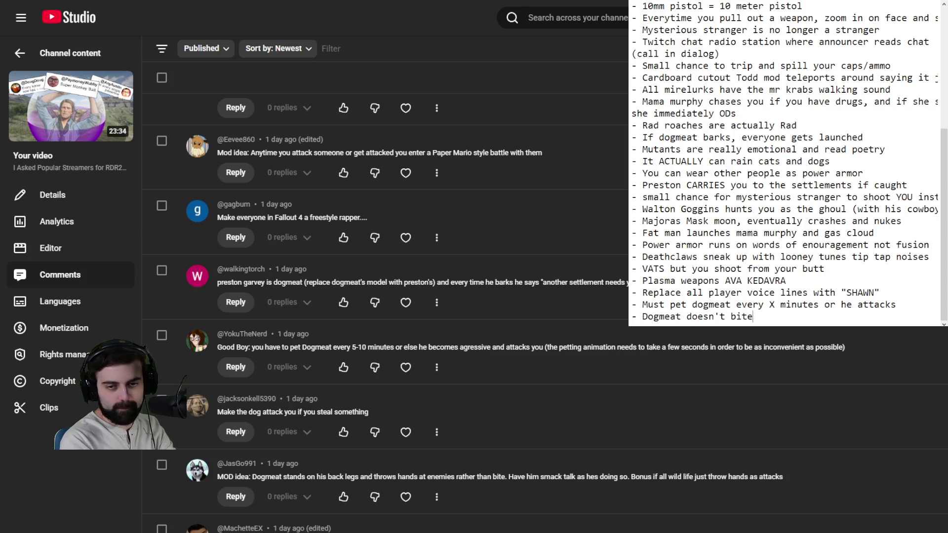
{"action": "type", "text": ", he punches like "}
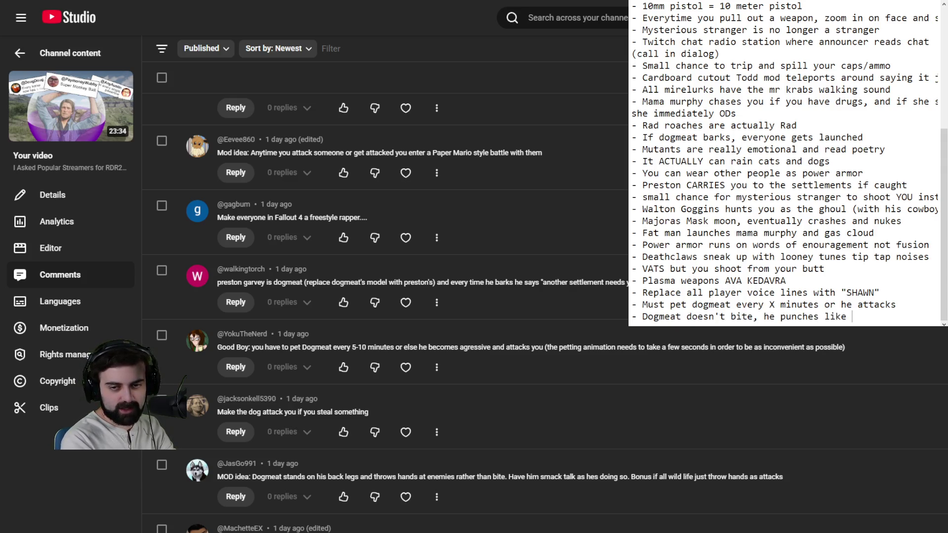
{"action": "type", "text": "a human"}
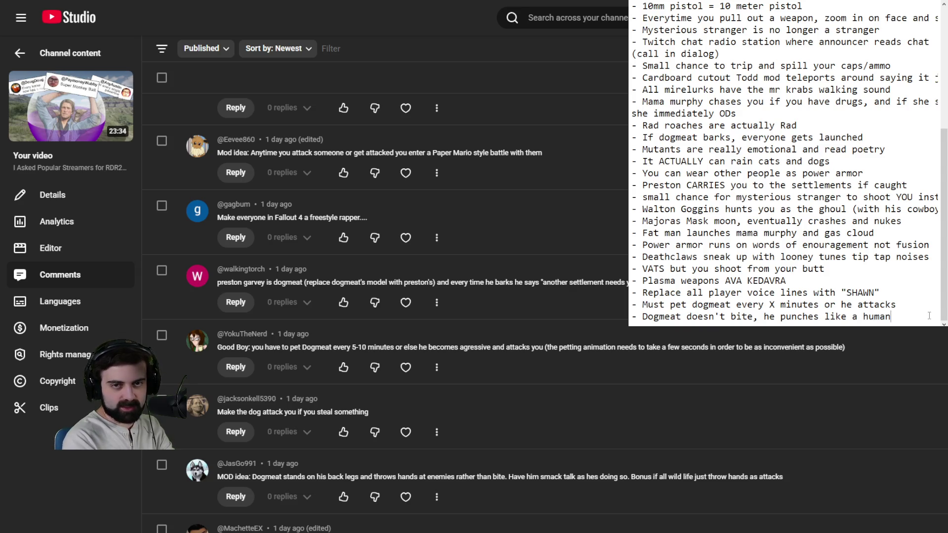
{"action": "key", "text": "Return"}
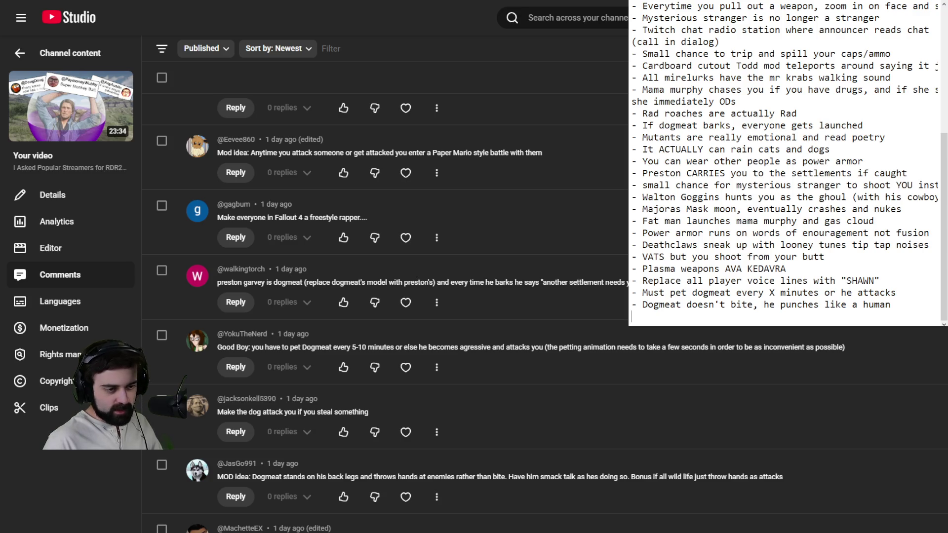
Scroll the comments down to later ideas like raiders riding wolves and nuke bullets.
{"action": "scroll", "coordinate": [385, 286], "scroll_direction": "down", "scroll_amount": 5}
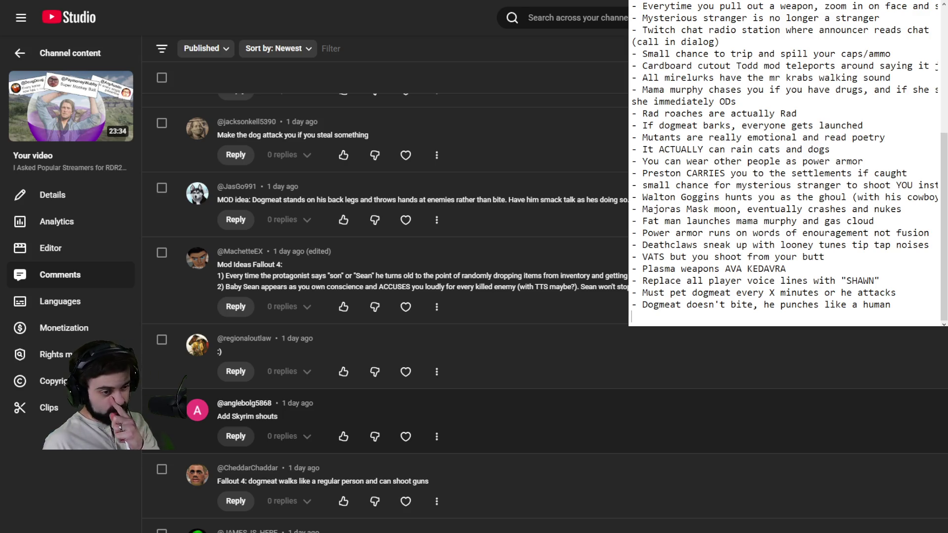
{"action": "scroll", "coordinate": [385, 297], "scroll_direction": "down", "scroll_amount": 5}
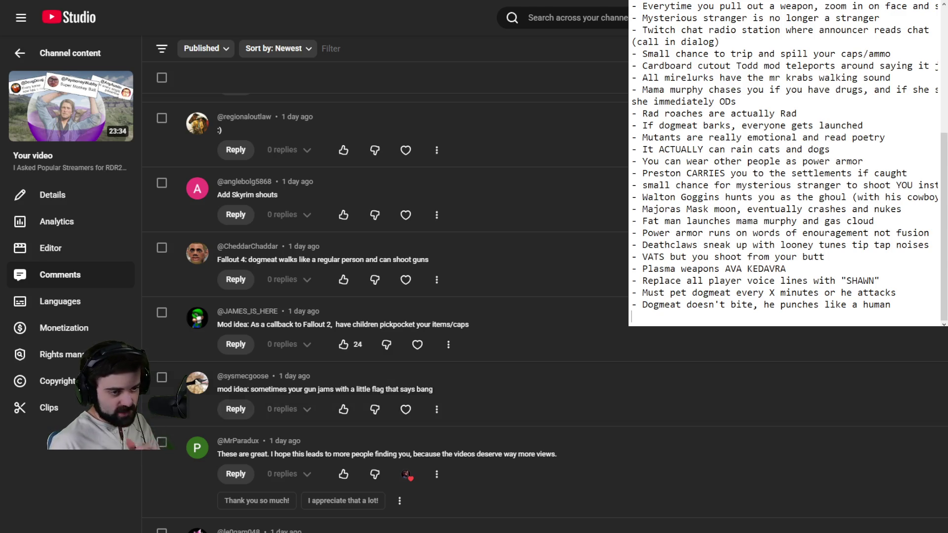
{"action": "scroll", "coordinate": [385, 311], "scroll_direction": "down", "scroll_amount": 2}
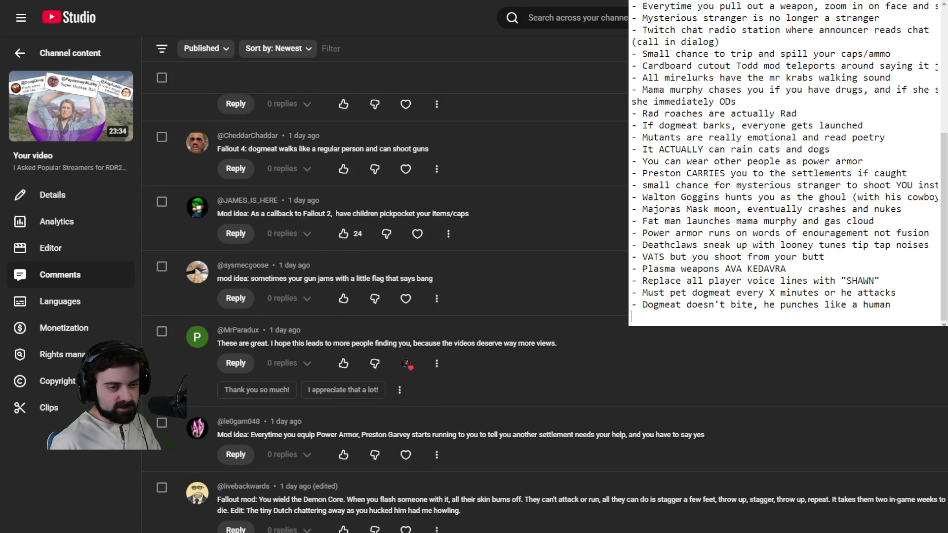
{"action": "scroll", "coordinate": [385, 311], "scroll_direction": "down", "scroll_amount": 3}
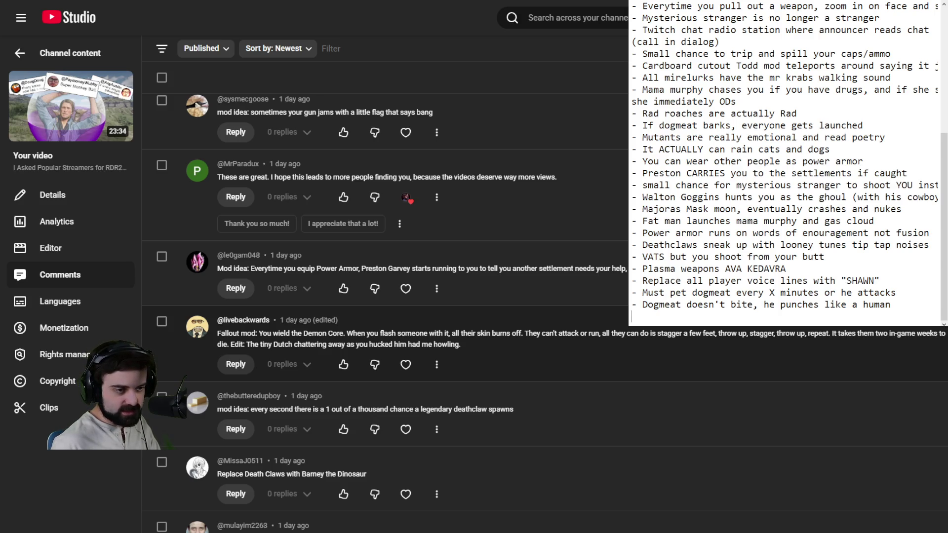
{"action": "scroll", "coordinate": [543, 311], "scroll_direction": "down", "scroll_amount": 2}
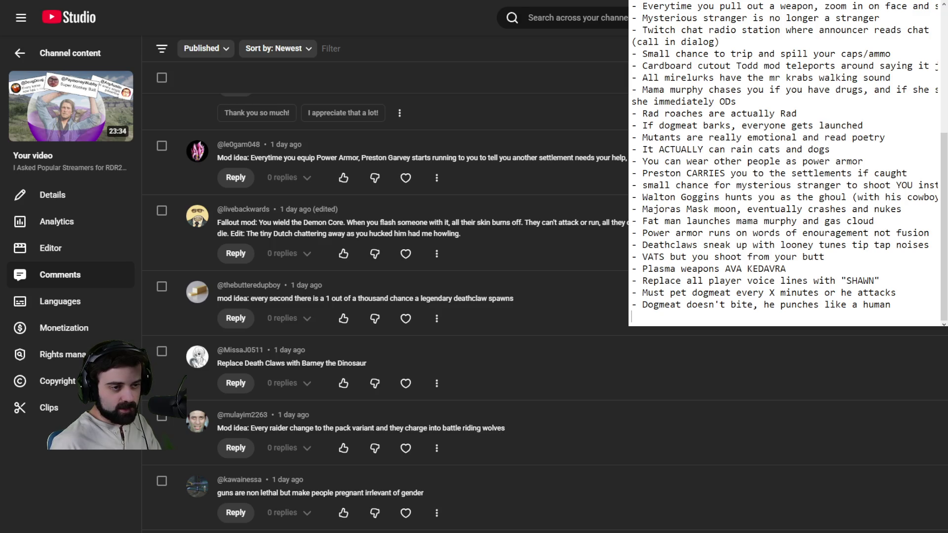
{"action": "scroll", "coordinate": [543, 312], "scroll_direction": "down", "scroll_amount": 2}
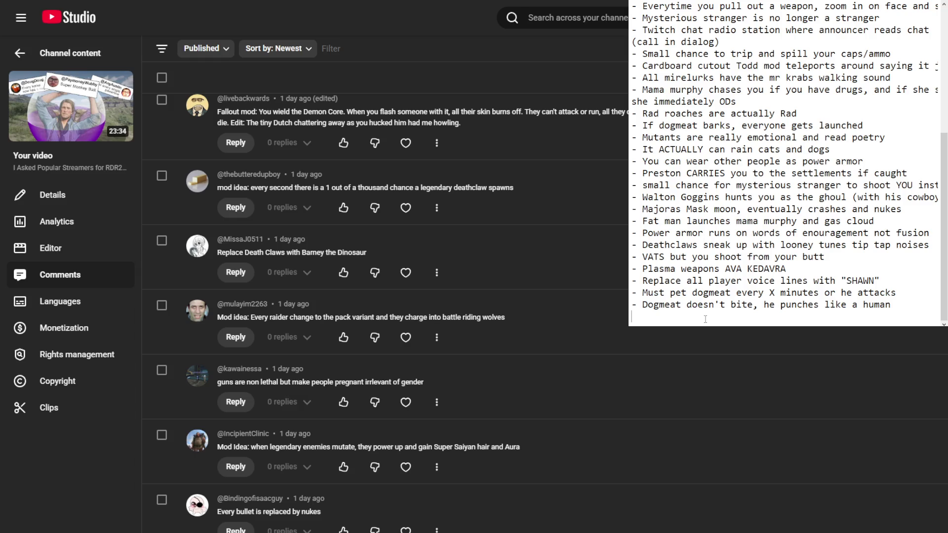
Type '- Guns make people preganart regardless of gender', fixing typos with Backspace.
{"action": "type", "text": "- Guns make peop"}
{"action": "type", "text": "le pregnann"}
{"action": "key", "text": "BackSpace"}
{"action": "key", "text": "BackSpace"}
{"action": "key", "text": "BackSpace"}
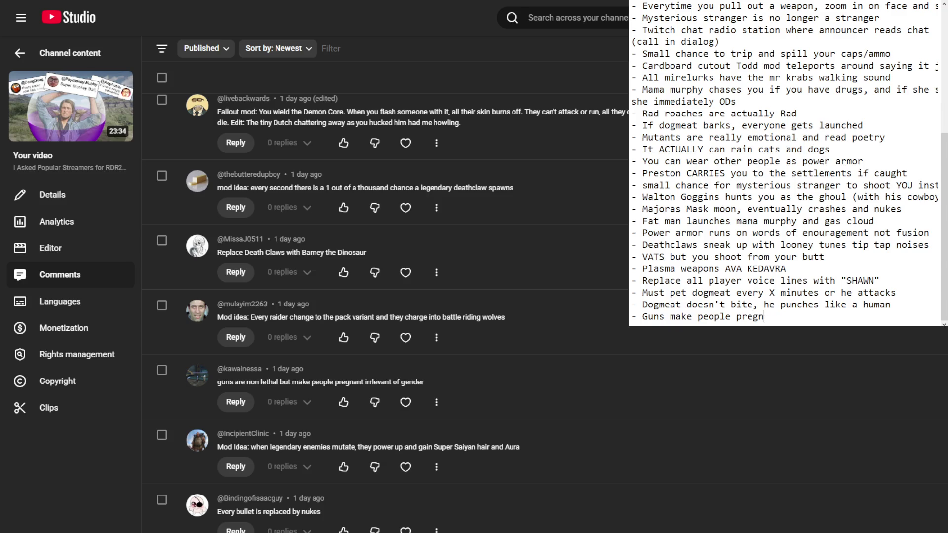
{"action": "type", "text": "nart"}
{"action": "key", "text": "BackSpace"}
{"action": "key", "text": "BackSpace"}
{"action": "key", "text": "BackSpace"}
{"action": "type", "text": "anart "}
{"action": "type", "text": "regardless of "}
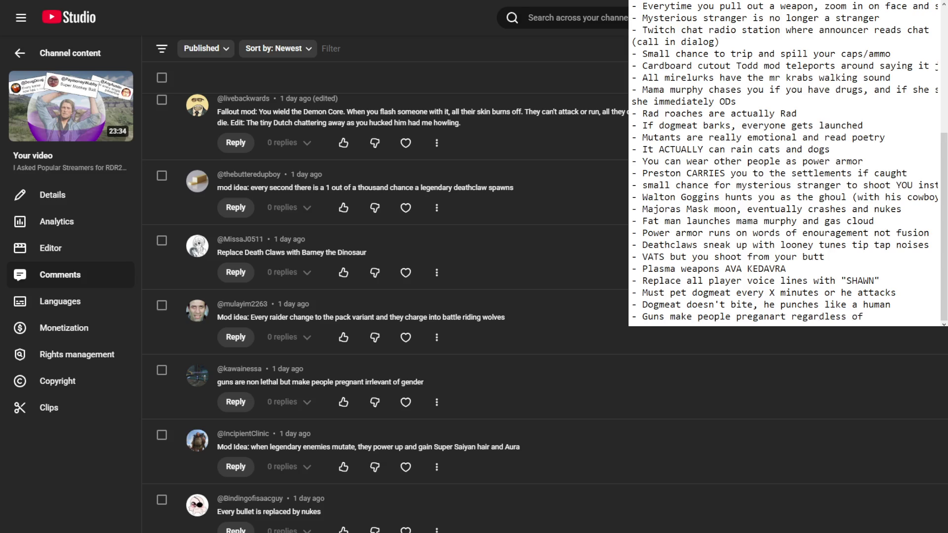
{"action": "type", "text": "gender"}
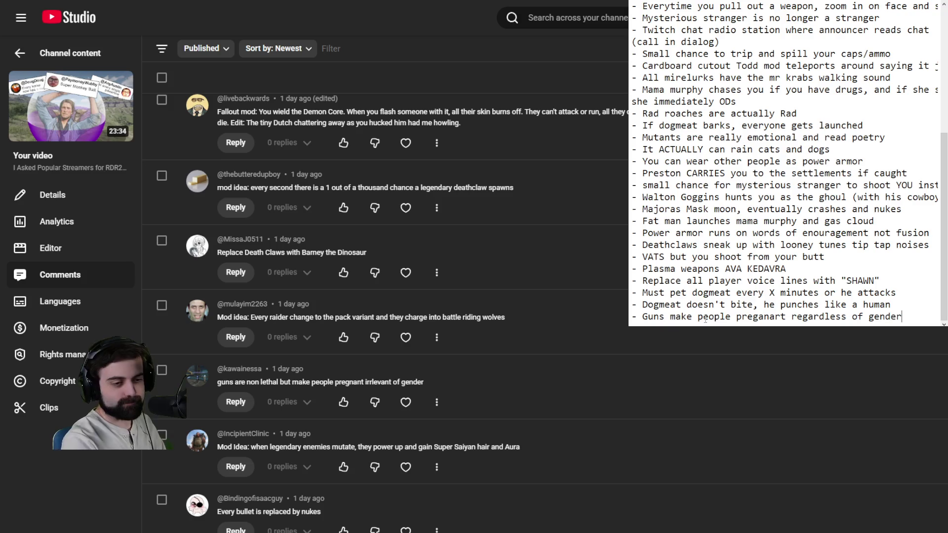
Scroll to the companion comment and add '- If you do something companion dislikes, mini nuke'.
{"action": "scroll", "coordinate": [385, 286], "scroll_direction": "down", "scroll_amount": 3}
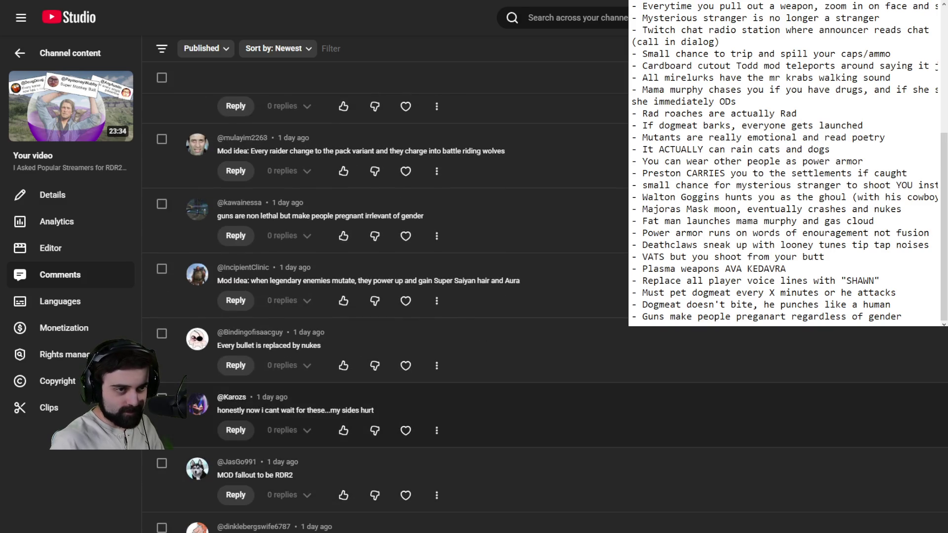
{"action": "scroll", "coordinate": [385, 414], "scroll_direction": "up", "scroll_amount": 2}
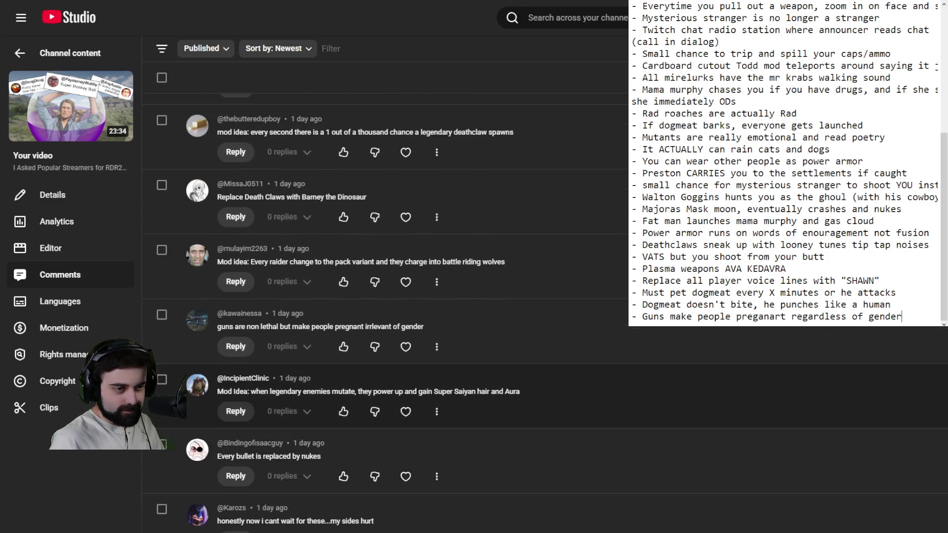
{"action": "scroll", "coordinate": [385, 395], "scroll_direction": "down", "scroll_amount": 1}
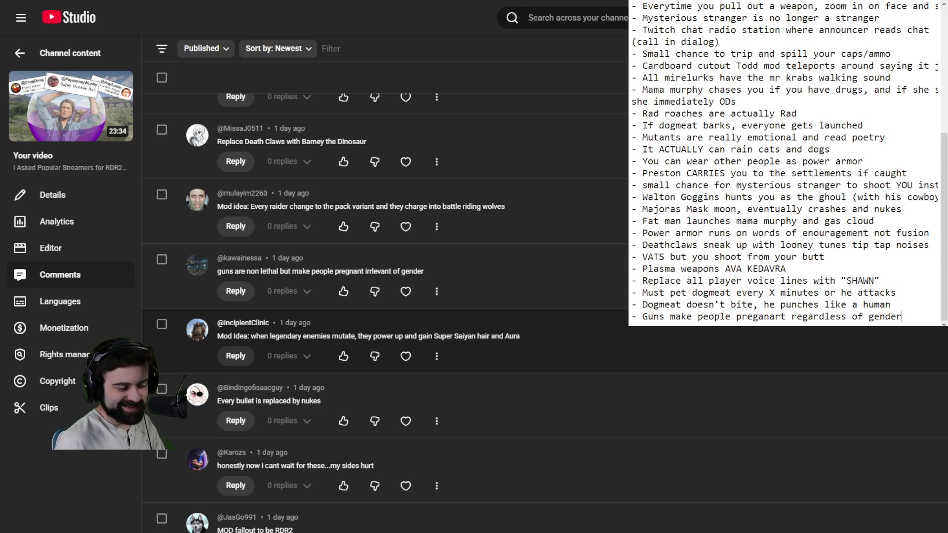
{"action": "scroll", "coordinate": [494, 356], "scroll_direction": "down", "scroll_amount": 2}
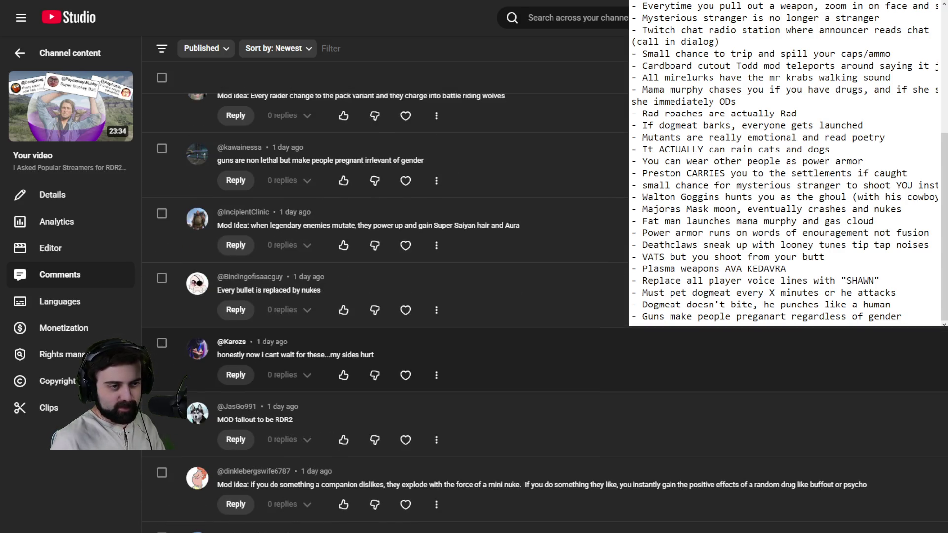
{"action": "scroll", "coordinate": [385, 296], "scroll_direction": "down", "scroll_amount": 3}
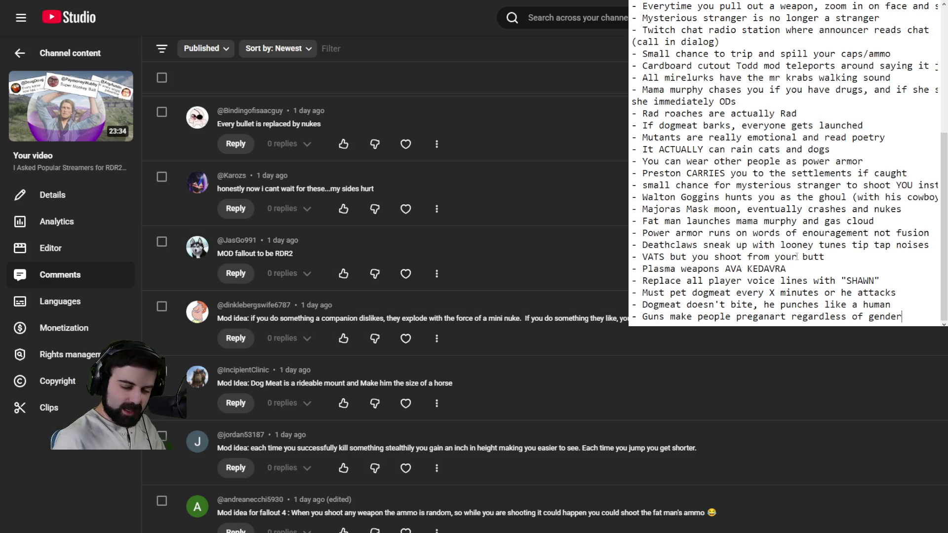
{"action": "key", "text": "Return"}
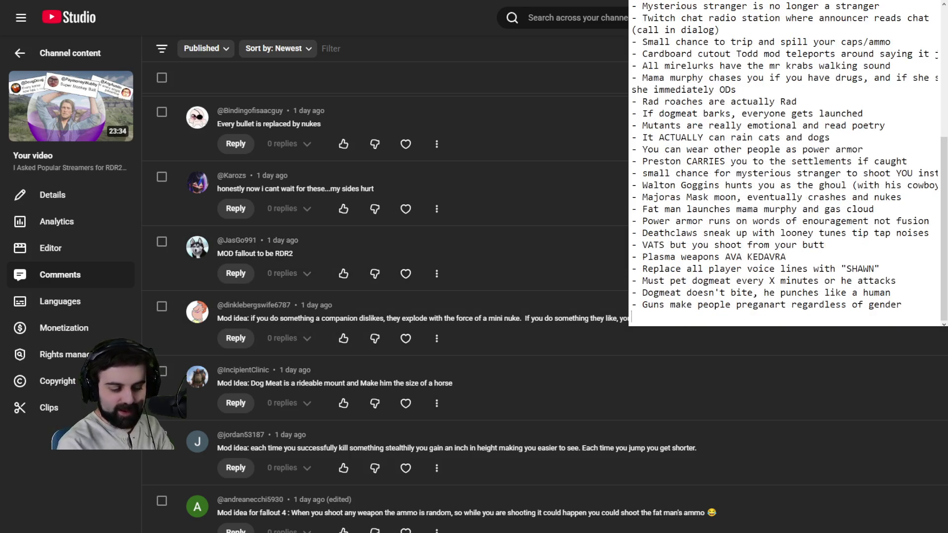
{"action": "type", "text": "- "}
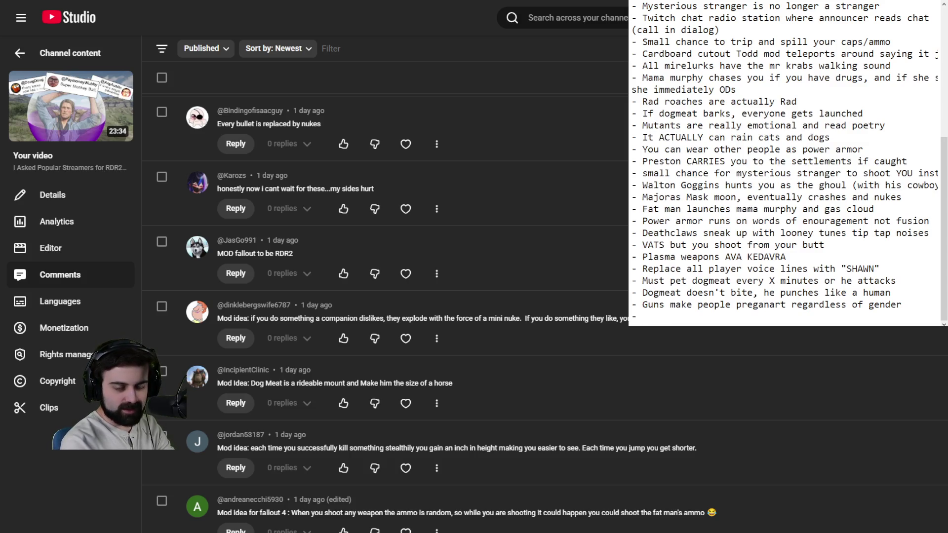
{"action": "type", "text": "If you do somethi"}
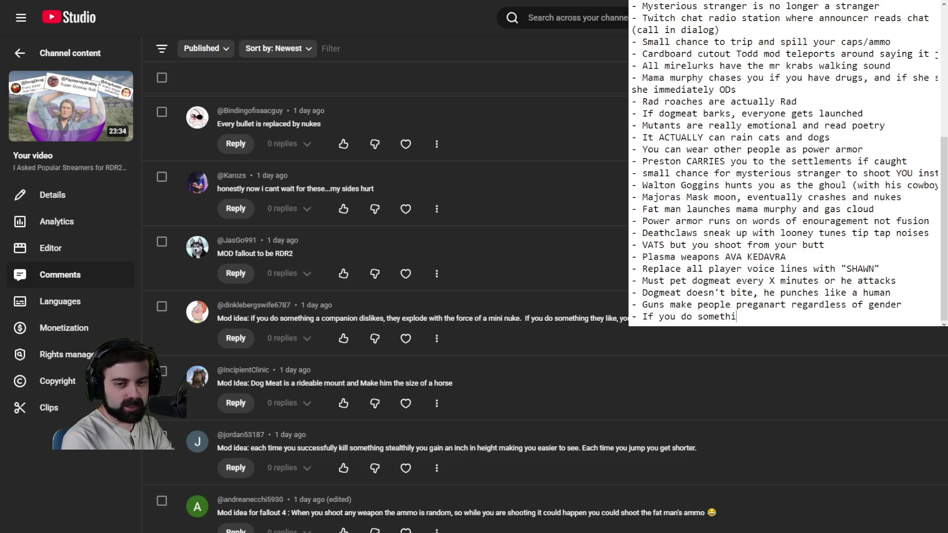
{"action": "type", "text": "ng companion dis"}
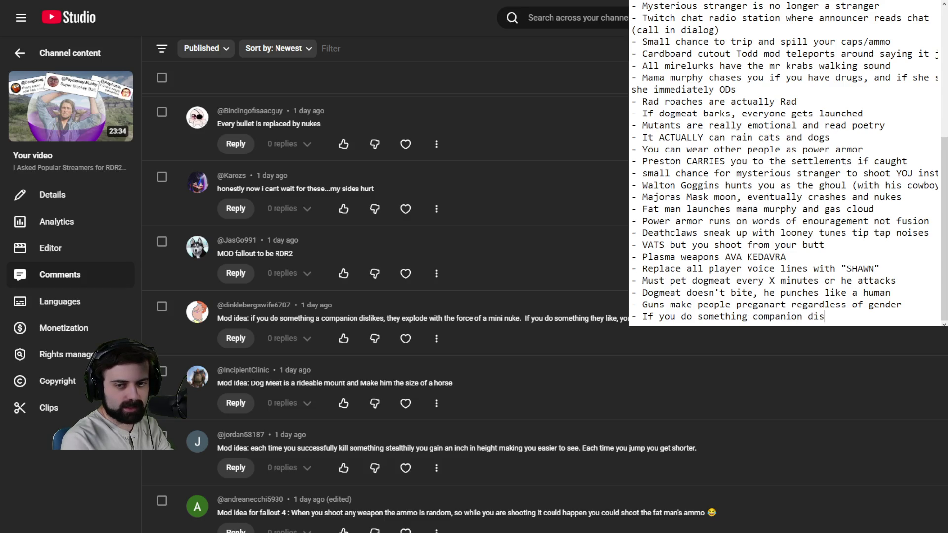
{"action": "type", "text": "likes, mini nu"}
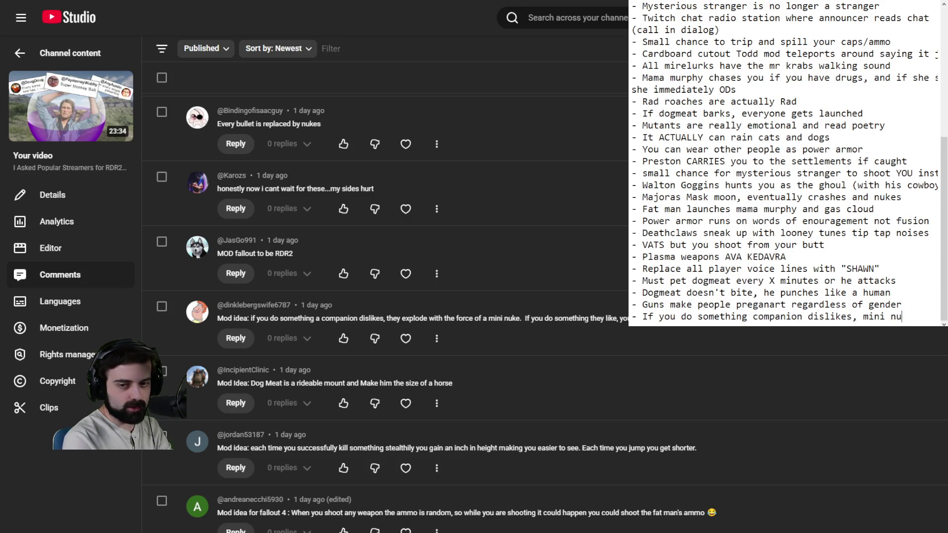
{"action": "type", "text": "ke"}
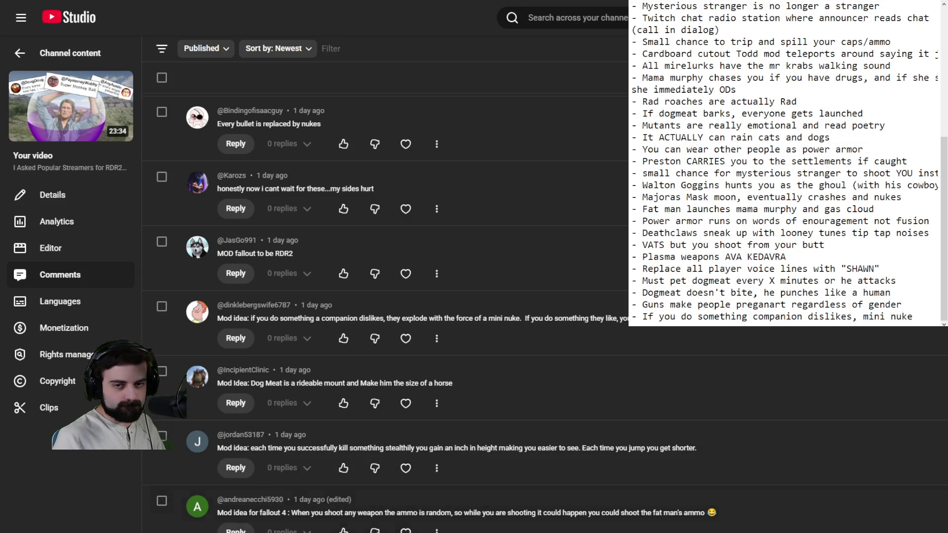
Leave a blank line below the companion mini-nuke idea.
{"action": "scroll", "coordinate": [715, 223], "scroll_direction": "up", "scroll_amount": 6}
{"action": "scroll", "coordinate": [838, 257], "scroll_direction": "down", "scroll_amount": 6}
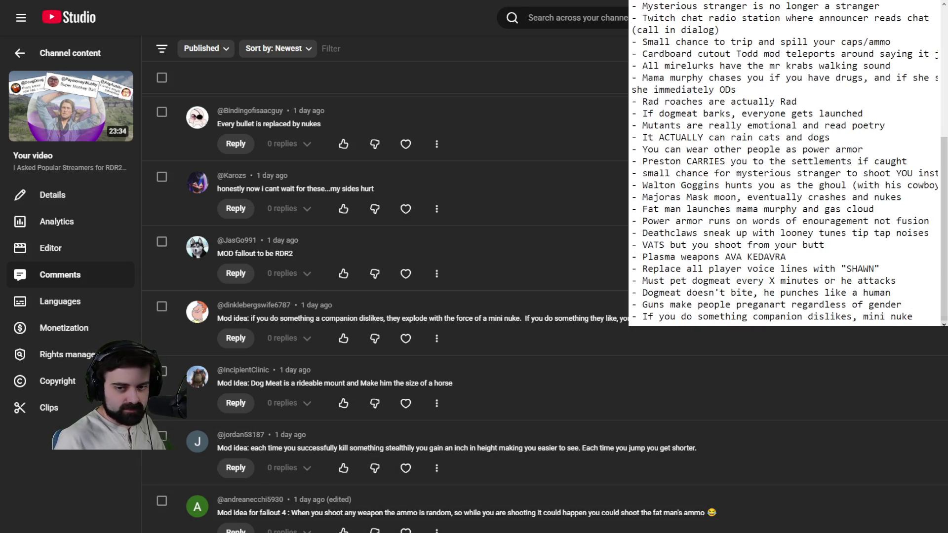
{"action": "key", "text": "Return"}
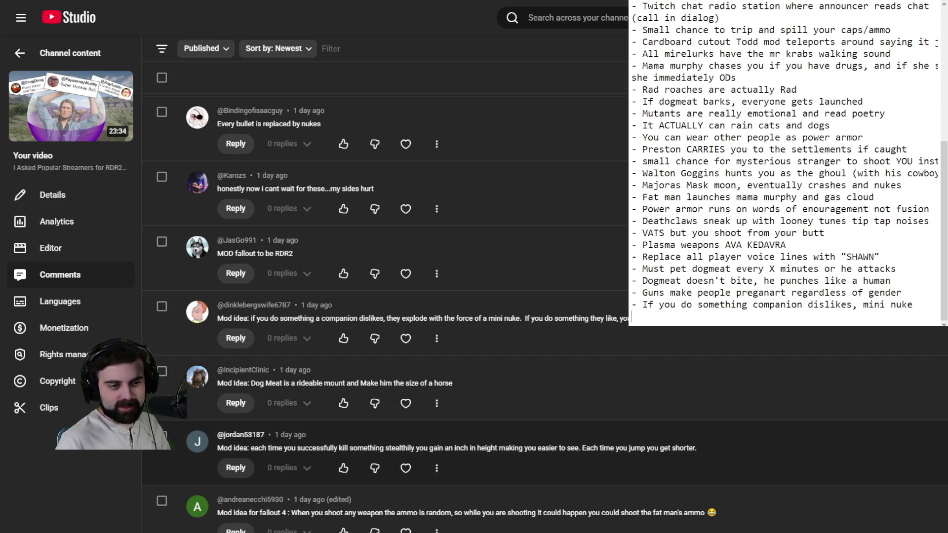
Scroll down to the 'Stupid mod ideas' comment and expand its full text.
{"action": "scroll", "coordinate": [375, 465], "scroll_direction": "down", "scroll_amount": 2}
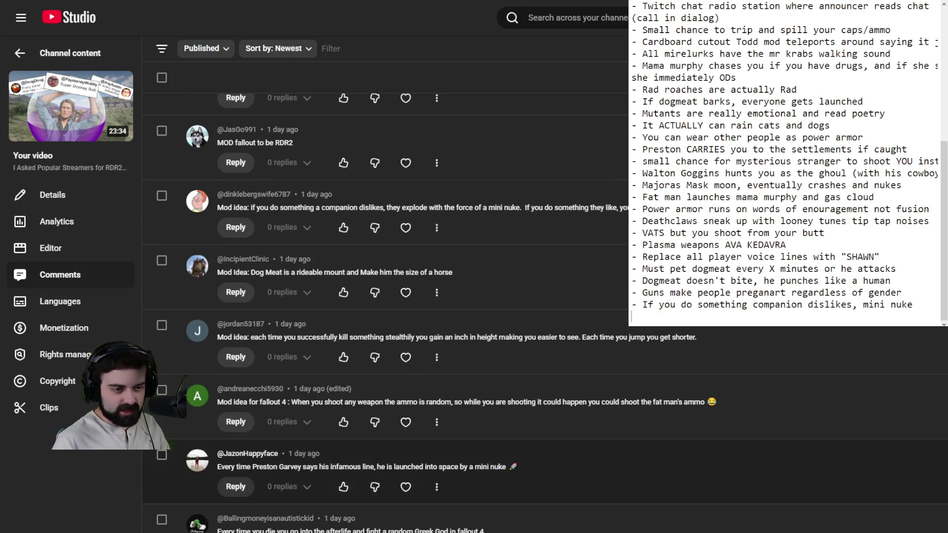
{"action": "scroll", "coordinate": [375, 296], "scroll_direction": "down", "scroll_amount": 1}
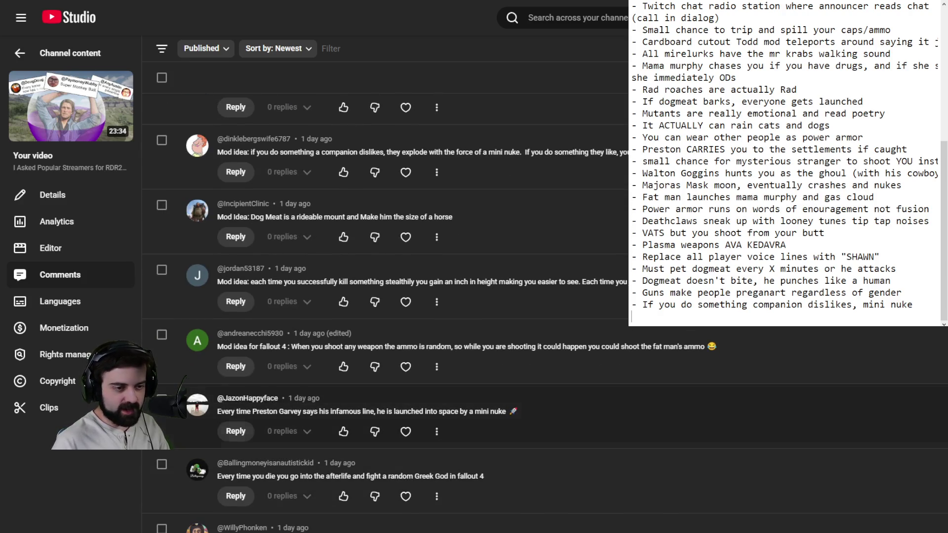
{"action": "scroll", "coordinate": [395, 296], "scroll_direction": "down", "scroll_amount": 2}
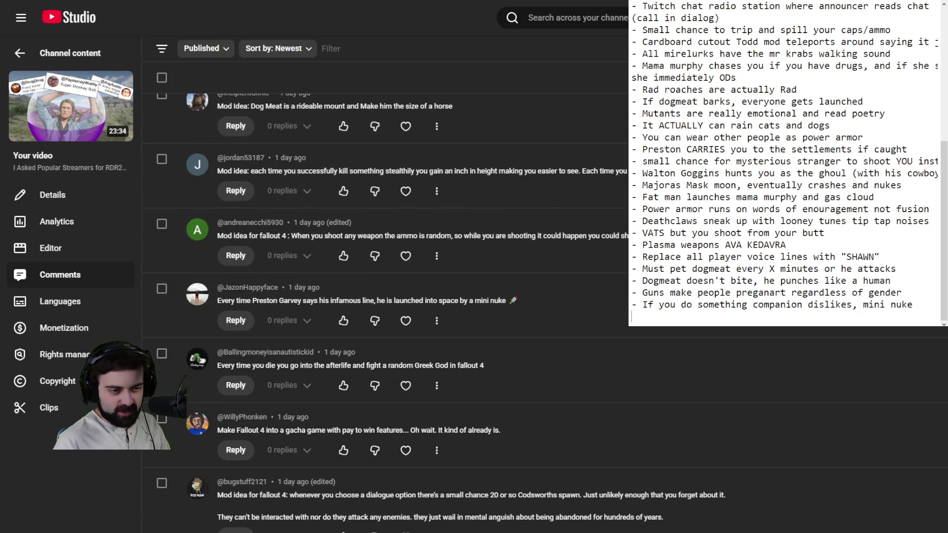
{"action": "scroll", "coordinate": [395, 296], "scroll_direction": "down", "scroll_amount": 2}
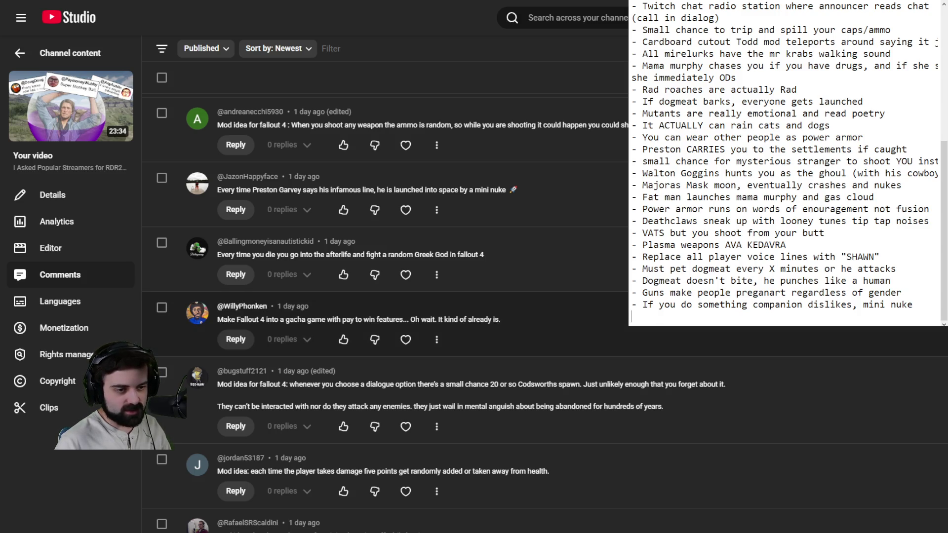
{"action": "scroll", "coordinate": [386, 297], "scroll_direction": "down", "scroll_amount": 2}
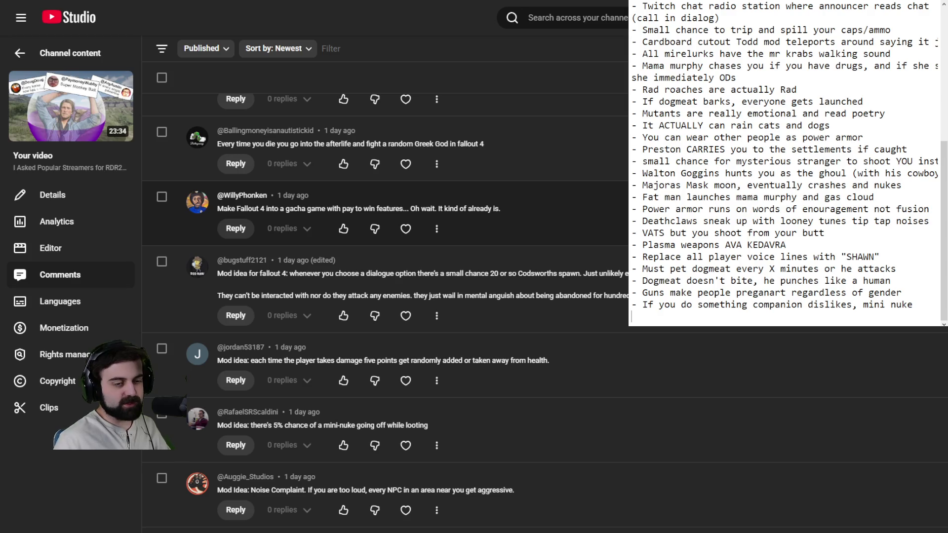
{"action": "scroll", "coordinate": [385, 247], "scroll_direction": "down", "scroll_amount": 2}
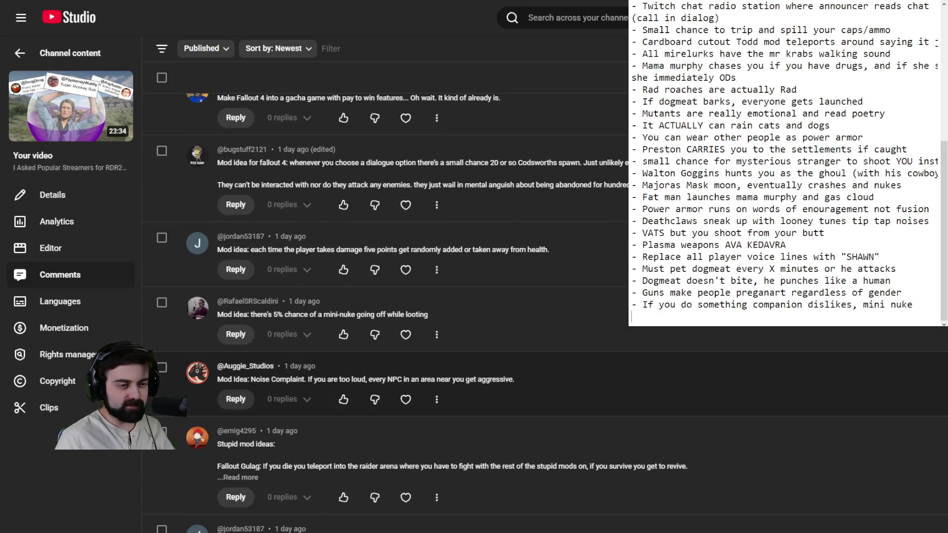
{"action": "left_click", "coordinate": [242, 477]}
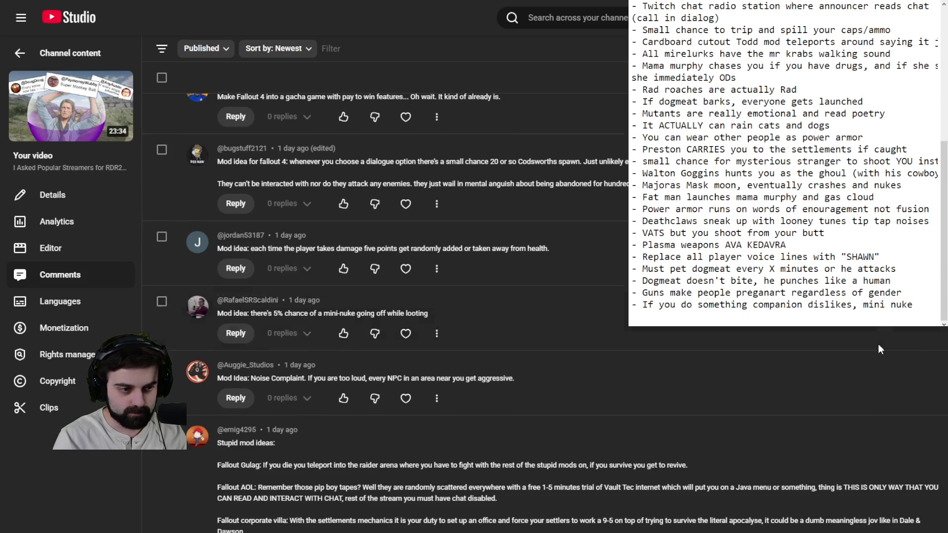
Scroll to the rad-level comment and type '- higher rads = bigger butt. Farts = nukes'.
{"action": "scroll", "coordinate": [878, 345], "scroll_direction": "down", "scroll_amount": 5}
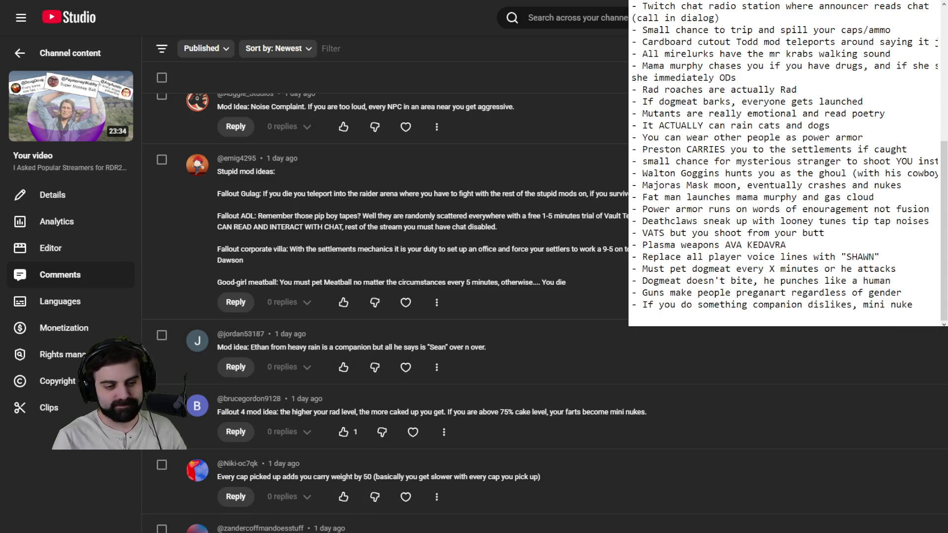
{"action": "type", "text": "- "}
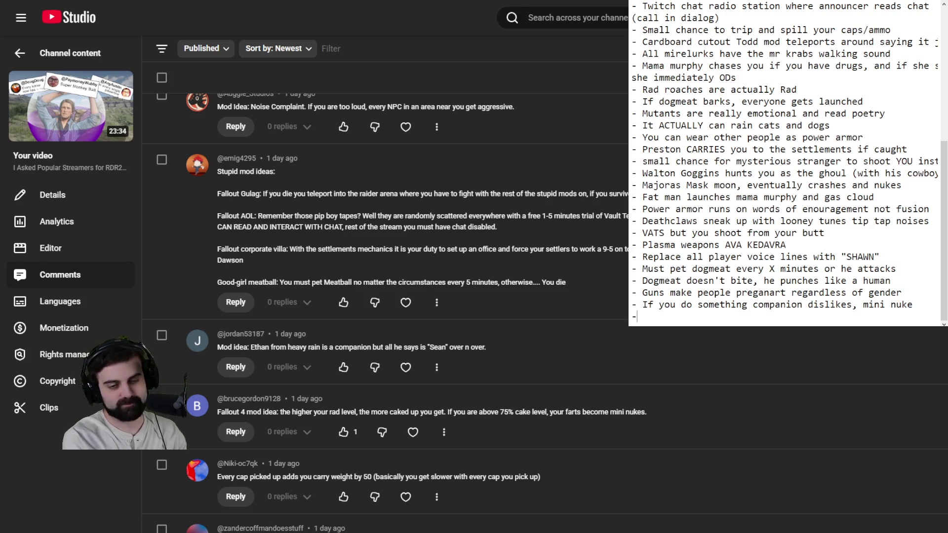
{"action": "type", "text": "higher rads = "}
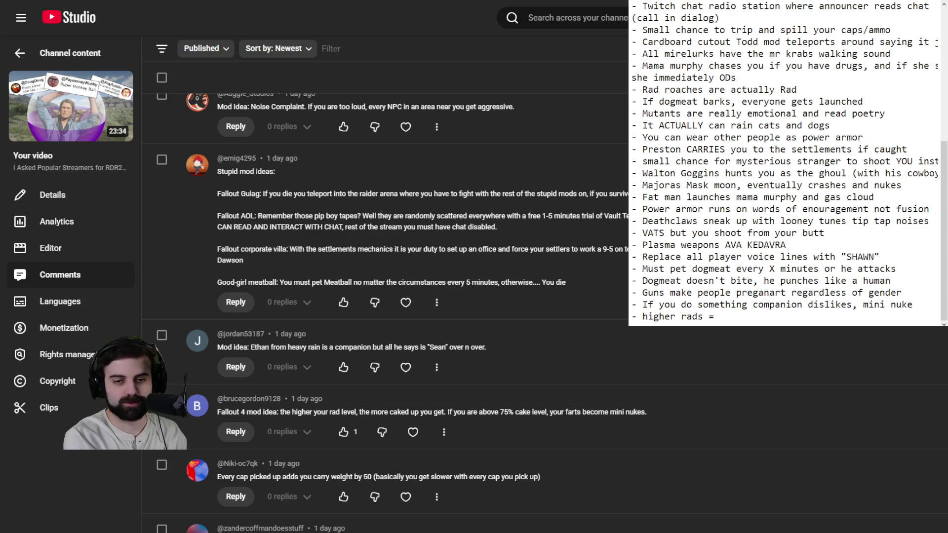
{"action": "type", "text": "bigger butt. "}
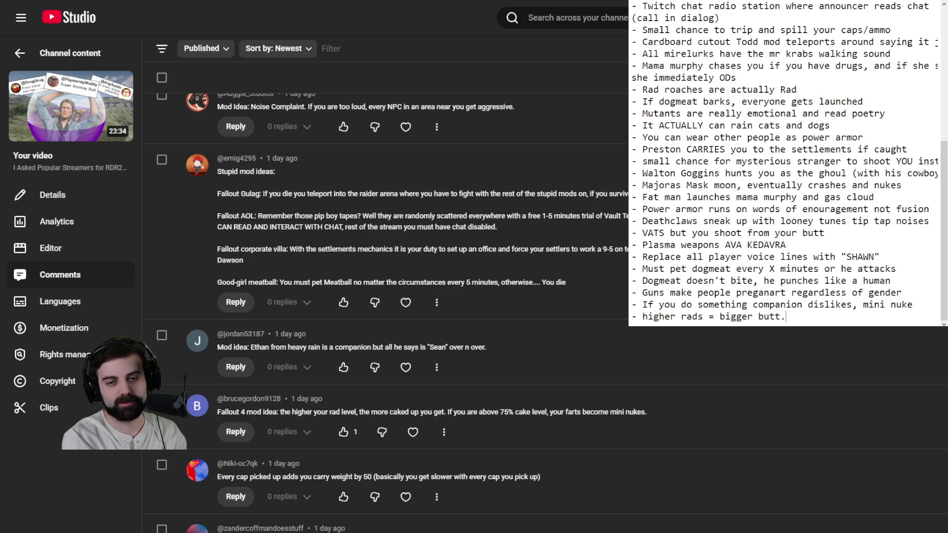
{"action": "type", "text": "Farts = "}
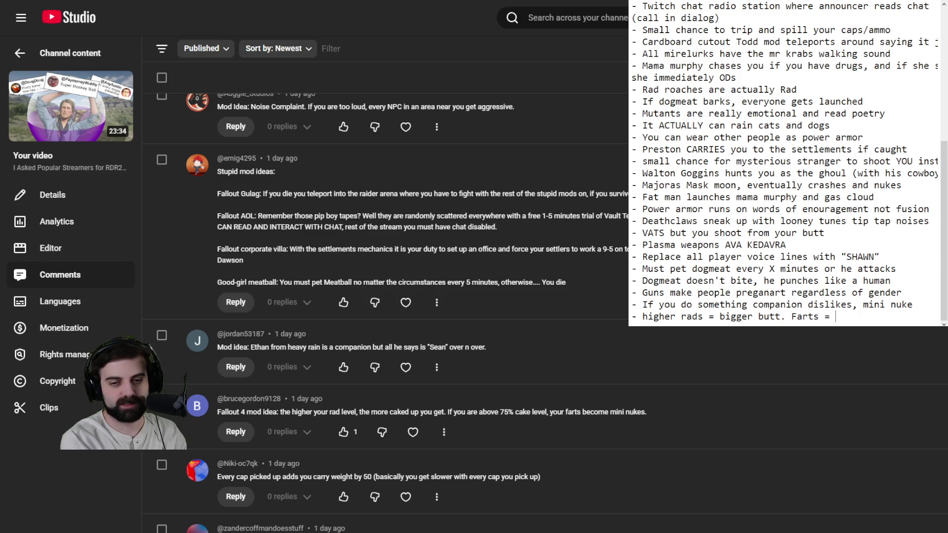
{"action": "type", "text": "nukes"}
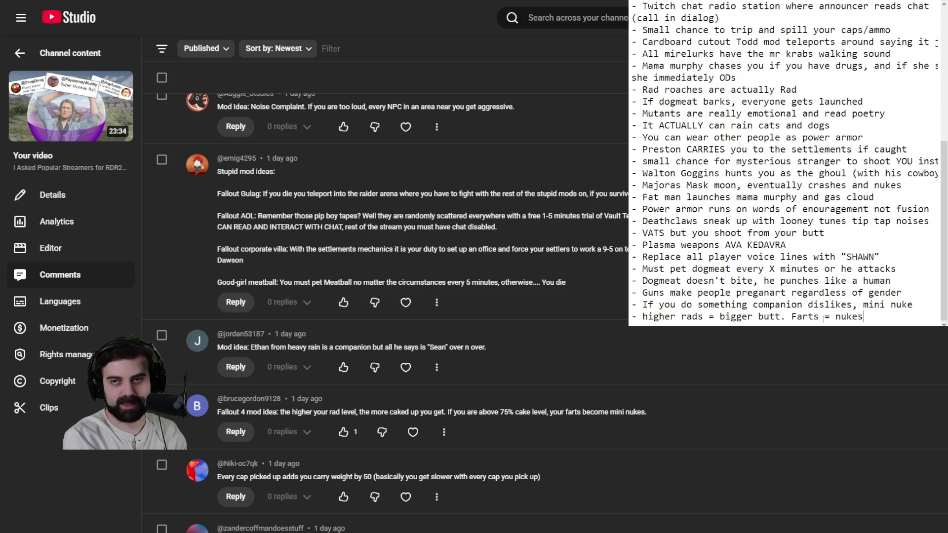
Start an empty line below the 'higher rads = bigger butt' idea.
{"action": "key", "text": "Return"}
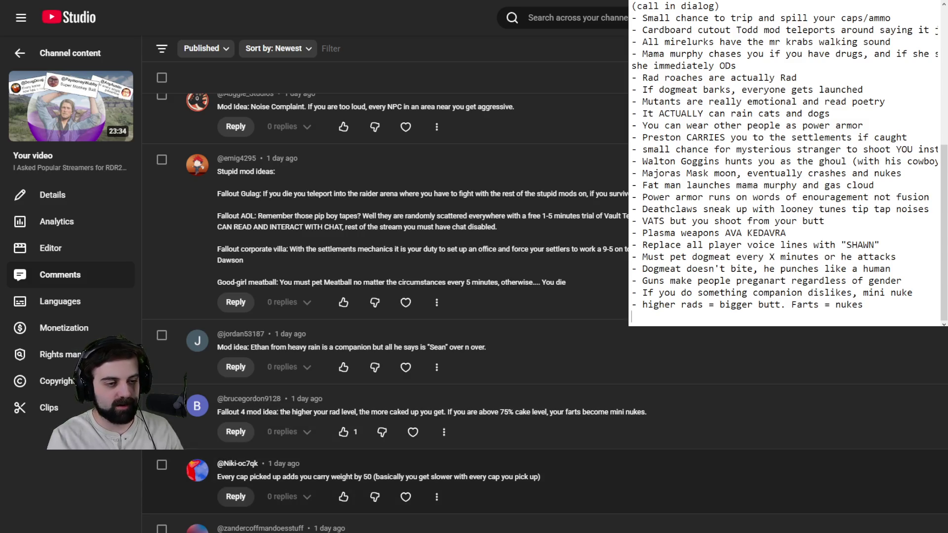
Scroll the comments down to the Preston gravy and secretly-Batman NPC ideas.
{"action": "scroll", "coordinate": [396, 296], "scroll_direction": "down", "scroll_amount": 1}
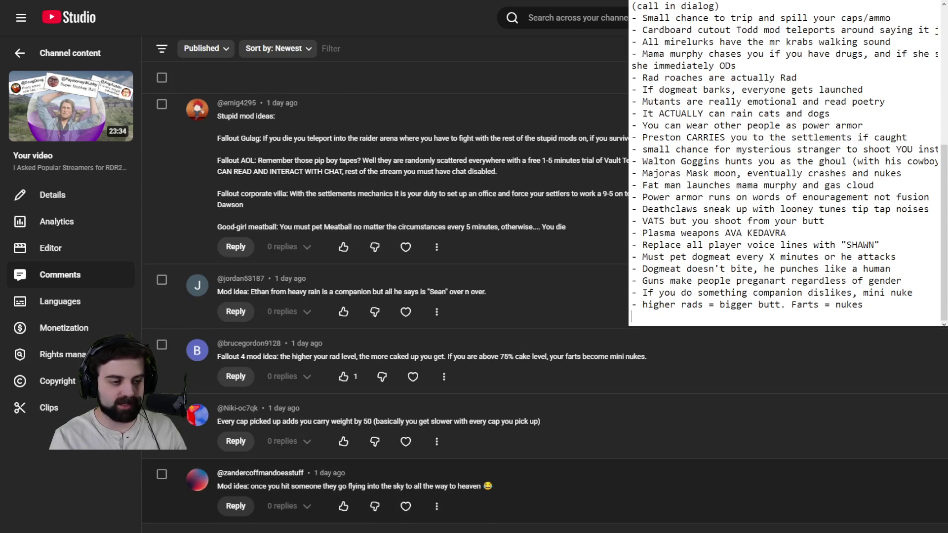
{"action": "scroll", "coordinate": [395, 296], "scroll_direction": "down", "scroll_amount": 5}
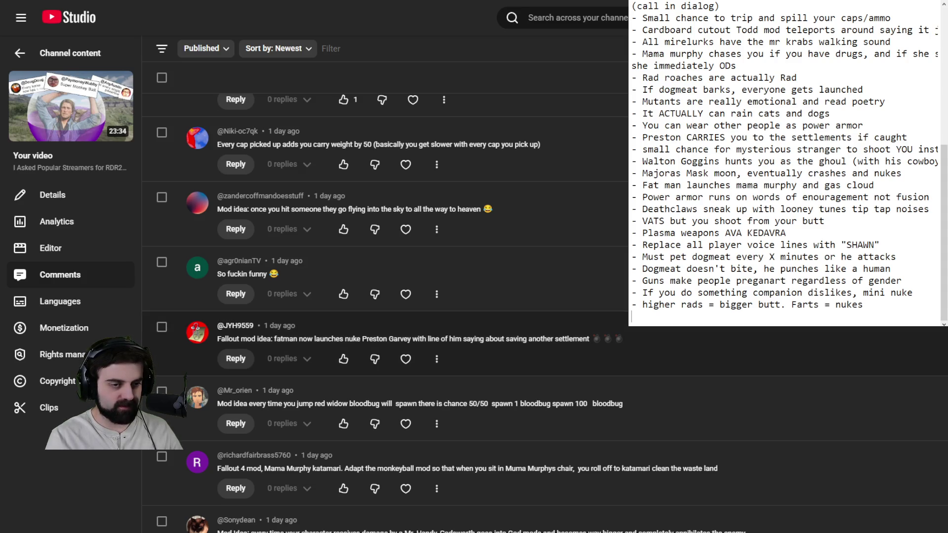
{"action": "scroll", "coordinate": [395, 296], "scroll_direction": "down", "scroll_amount": 2}
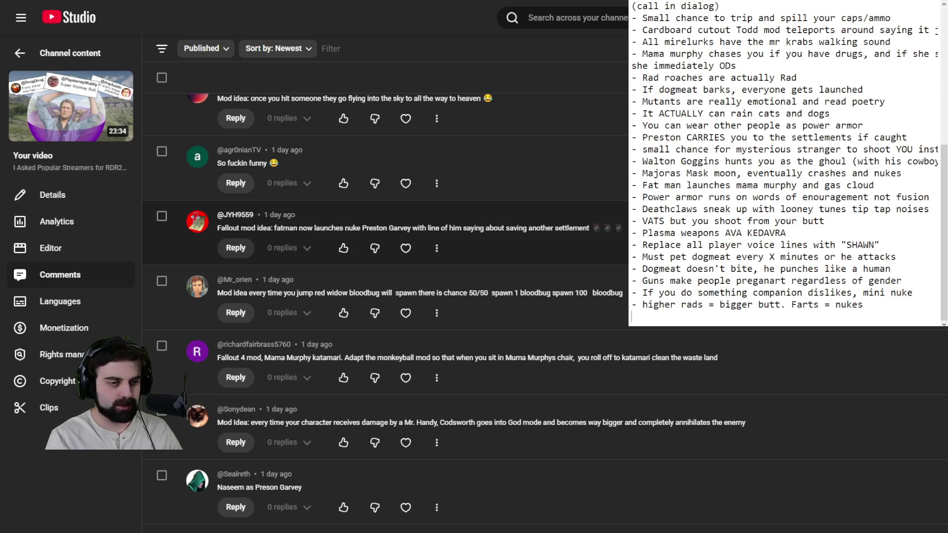
{"action": "scroll", "coordinate": [395, 296], "scroll_direction": "down", "scroll_amount": 4}
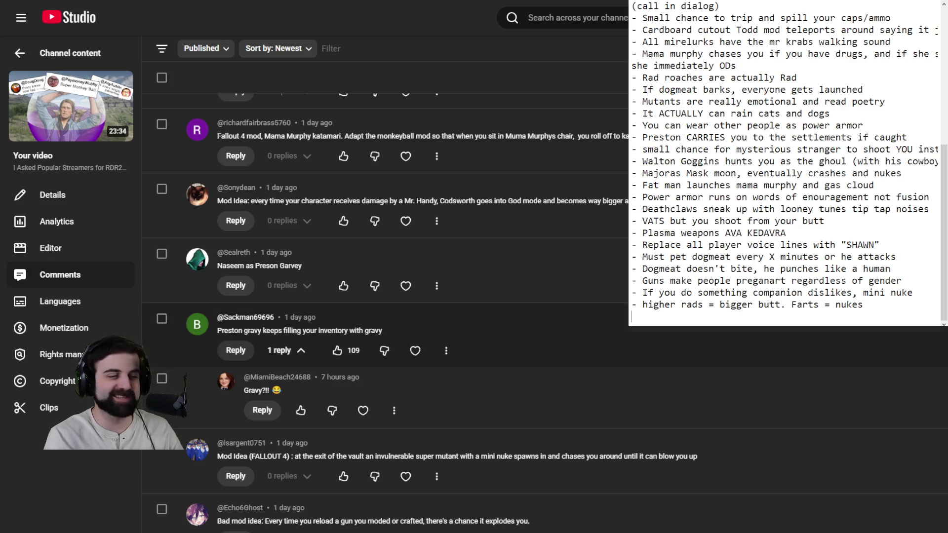
{"action": "scroll", "coordinate": [395, 296], "scroll_direction": "down", "scroll_amount": 3}
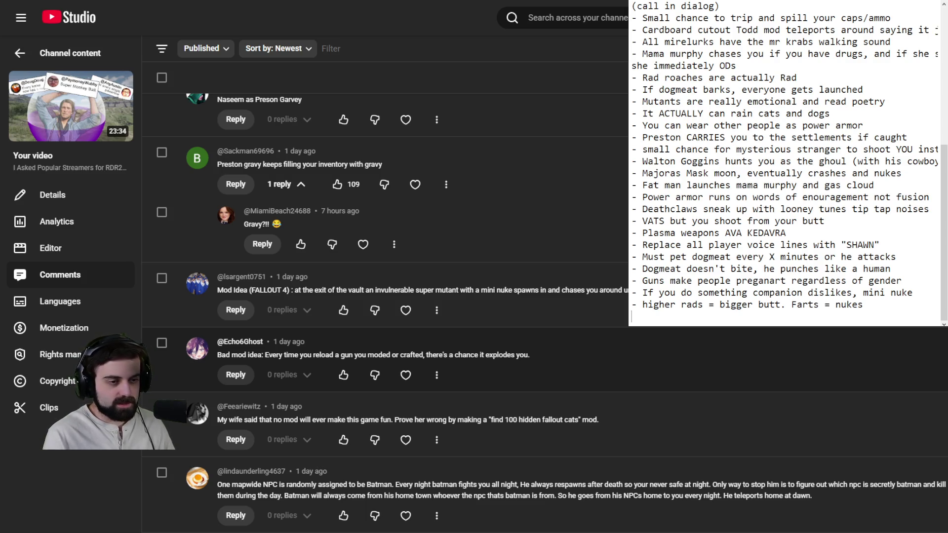
{"action": "scroll", "coordinate": [385, 296], "scroll_direction": "down", "scroll_amount": 1}
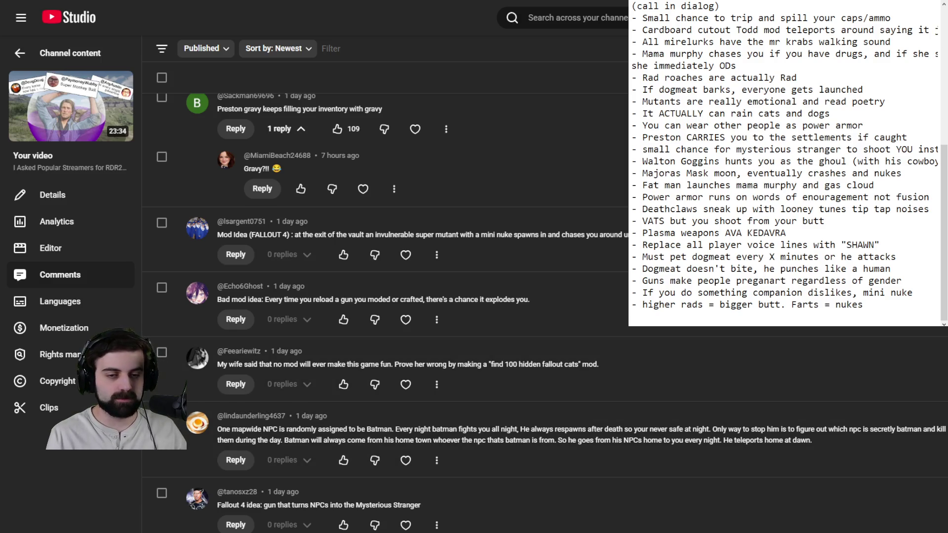
{"action": "type", "text": "- "}
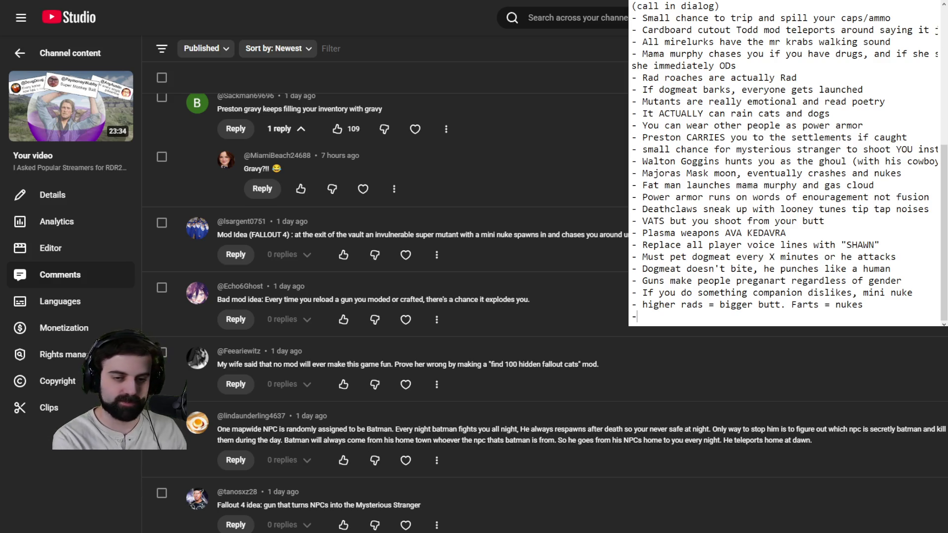
{"action": "type", "text": "batman"}
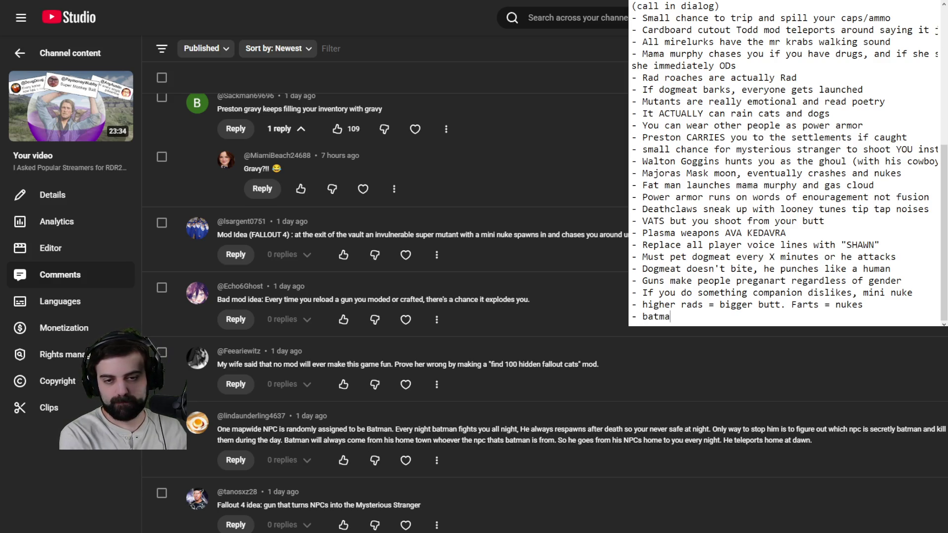
{"action": "key", "text": "BackSpace"}
{"action": "key", "text": "BackSpace"}
{"action": "key", "text": "BackSpace"}
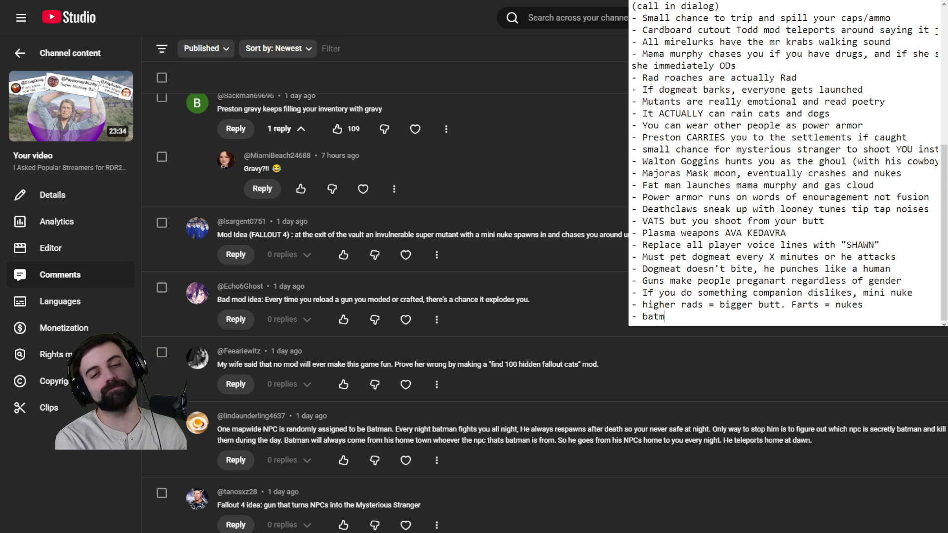
{"action": "key", "text": "BackSpace"}
{"action": "key", "text": "BackSpace"}
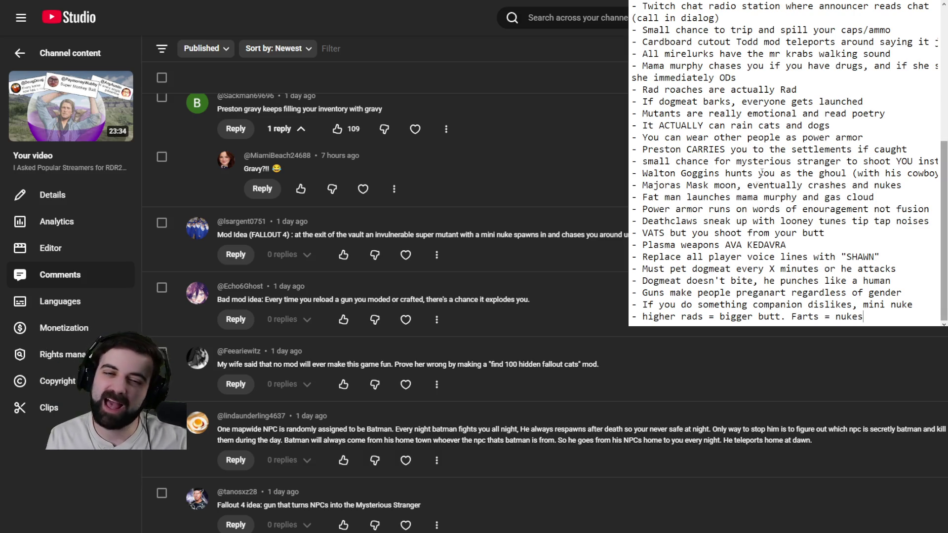
{"action": "mouse_move", "coordinate": [653, 185]}
{"action": "left_mouse_down"}
{"action": "mouse_move", "coordinate": [664, 173]}
{"action": "mouse_move", "coordinate": [749, 172]}
{"action": "left_mouse_up"}
{"action": "left_click", "coordinate": [818, 173]}
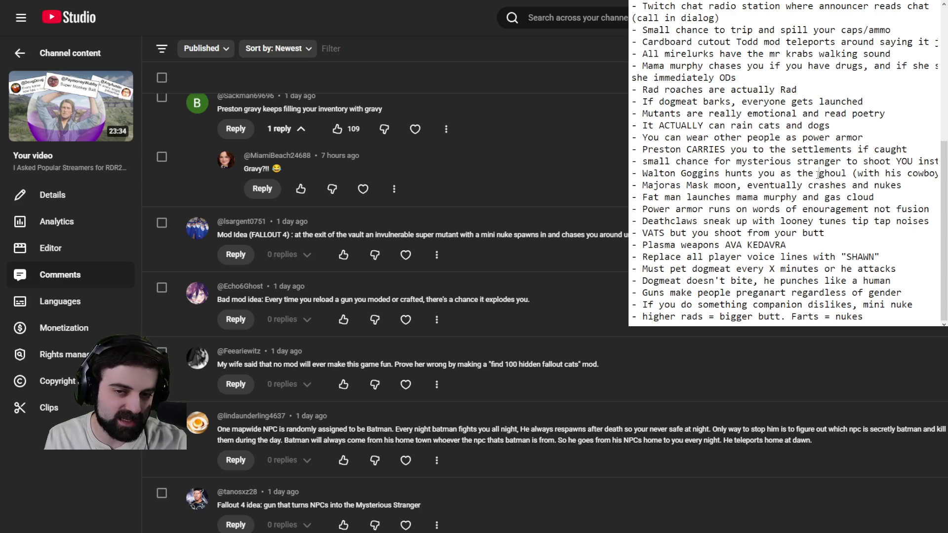
{"action": "mouse_move", "coordinate": [847, 173]}
{"action": "left_mouse_down"}
{"action": "mouse_move", "coordinate": [642, 161]}
{"action": "mouse_move", "coordinate": [641, 170]}
{"action": "left_mouse_up"}
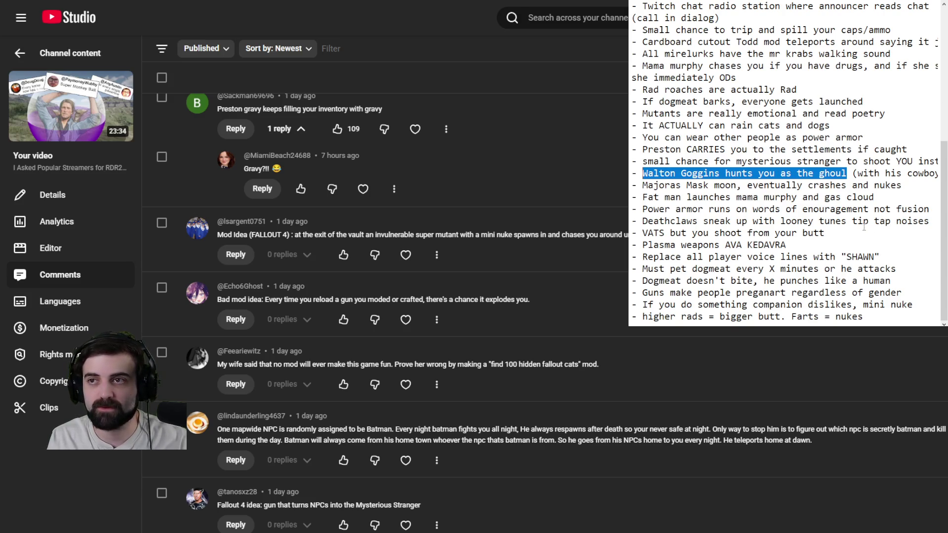
{"action": "left_click", "coordinate": [865, 314]}
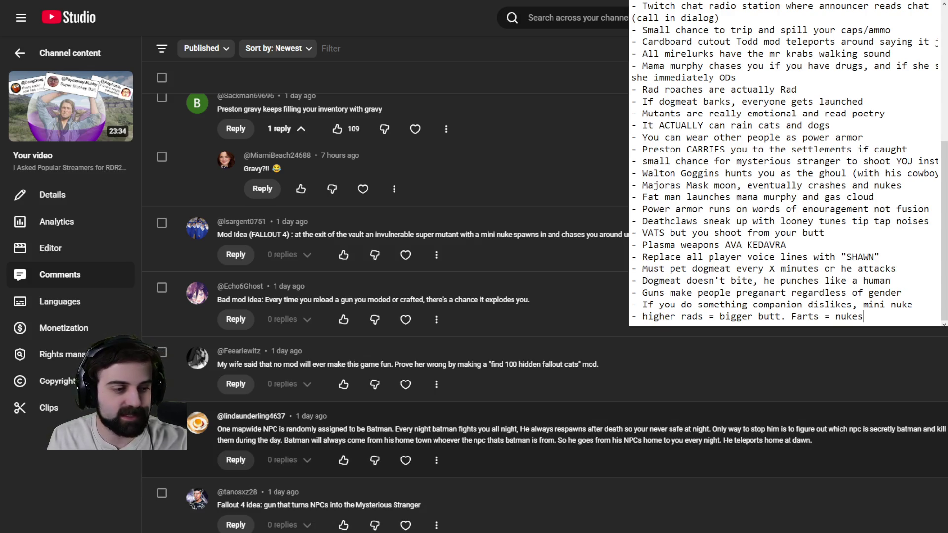
{"action": "scroll", "coordinate": [385, 296], "scroll_direction": "down", "scroll_amount": 5}
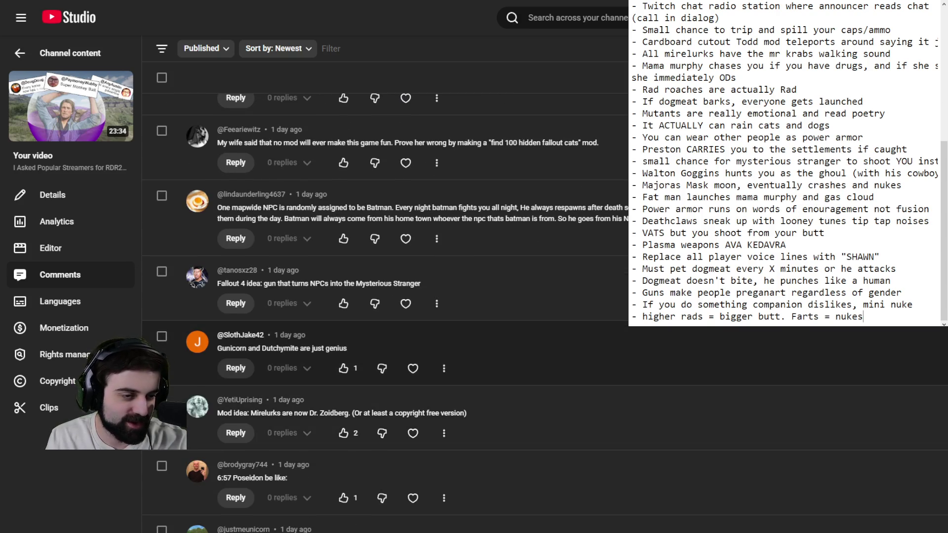
{"action": "scroll", "coordinate": [386, 297], "scroll_direction": "down", "scroll_amount": 2}
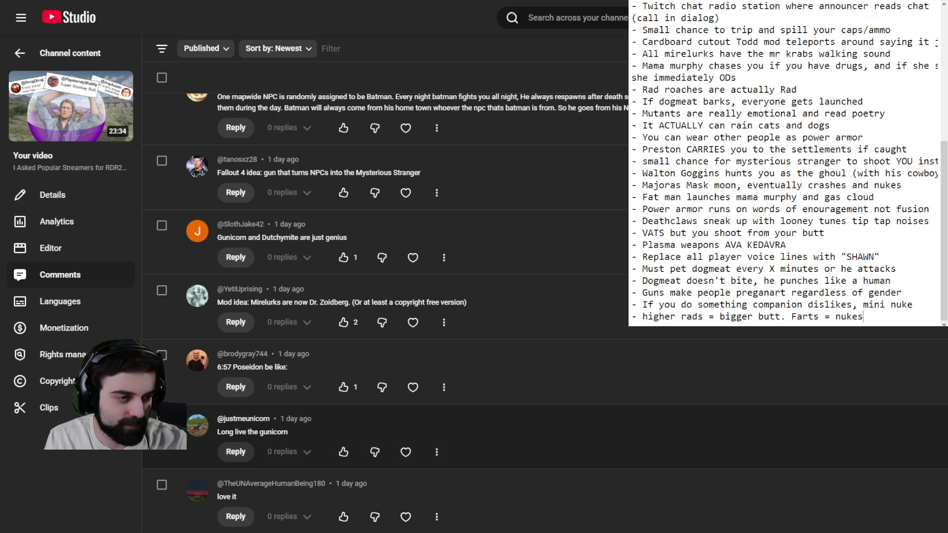
{"action": "scroll", "coordinate": [385, 425], "scroll_direction": "down", "scroll_amount": 4}
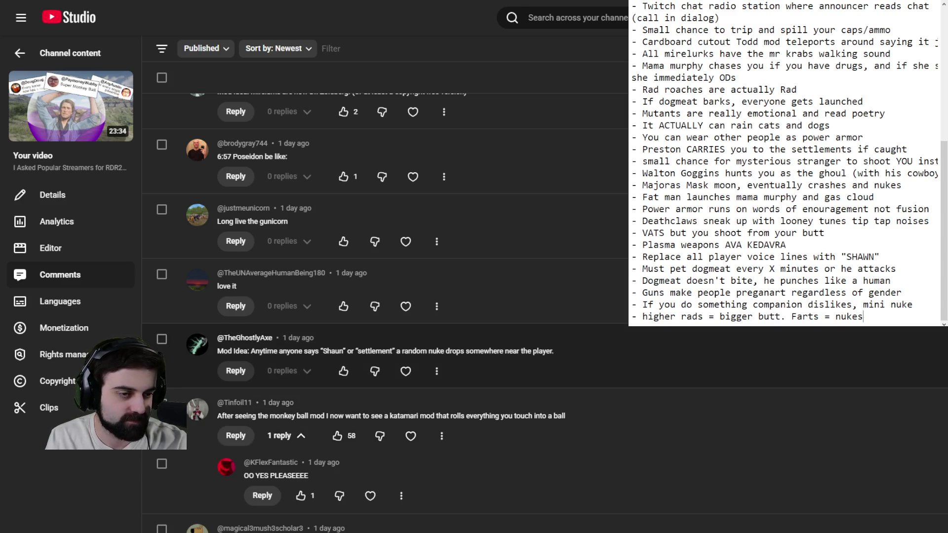
{"action": "scroll", "coordinate": [385, 296], "scroll_direction": "down", "scroll_amount": 4}
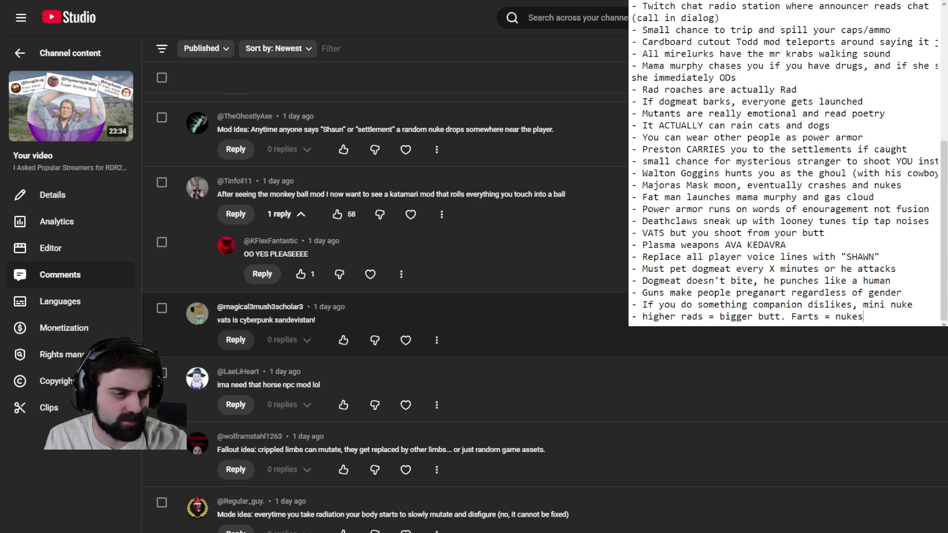
{"action": "scroll", "coordinate": [385, 297], "scroll_direction": "down", "scroll_amount": 1}
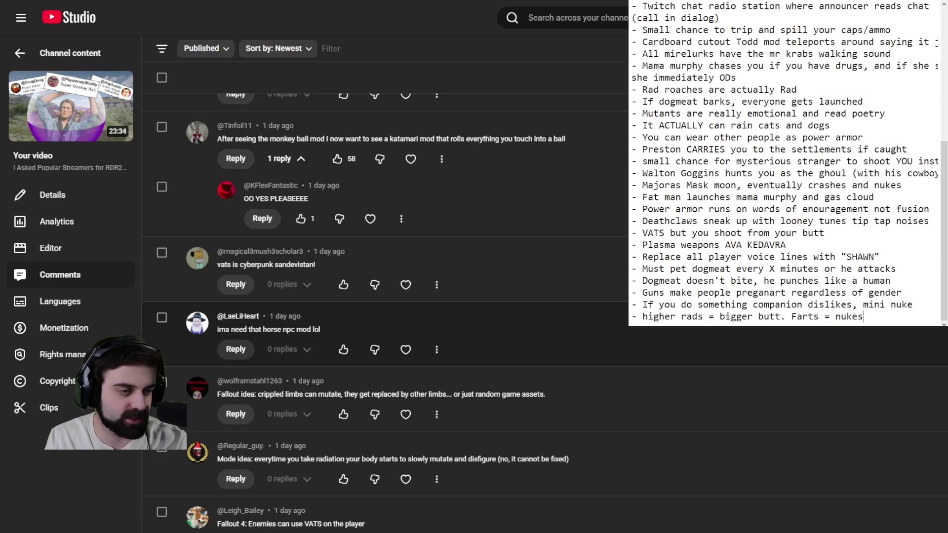
{"action": "scroll", "coordinate": [385, 296], "scroll_direction": "down", "scroll_amount": 1}
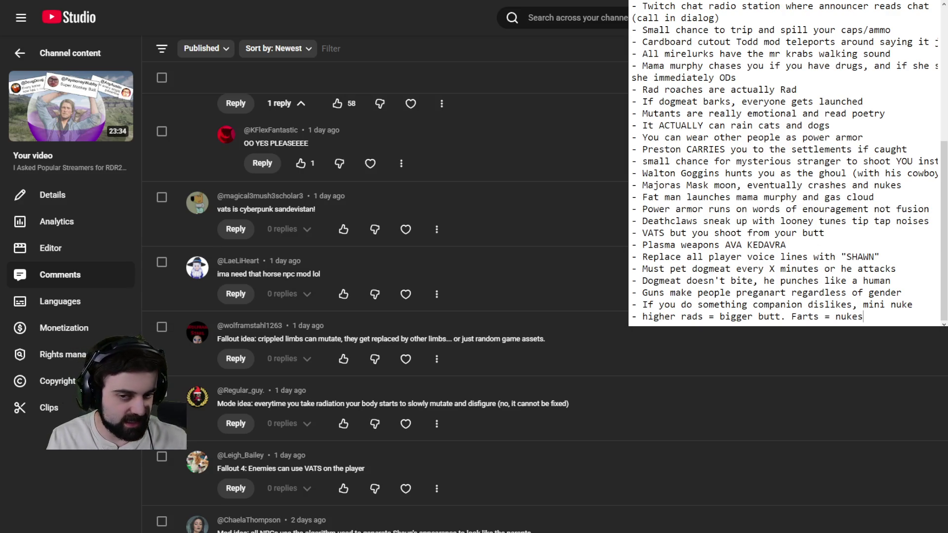
Add '- As you take rads your body mutates horribly (permanent' below the last idea, then start another line.
{"action": "left_click", "coordinate": [877, 320]}
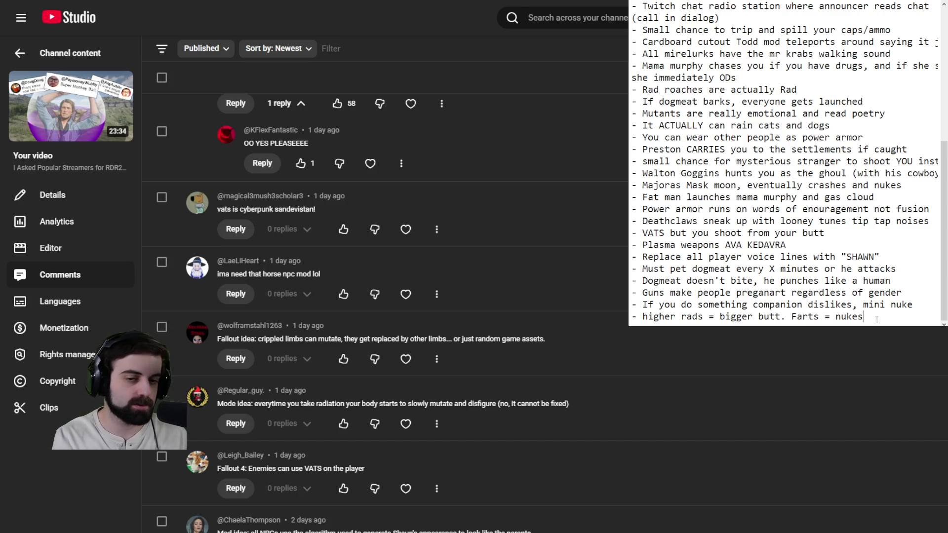
{"action": "key", "text": "Return"}
{"action": "type", "text": "-"}
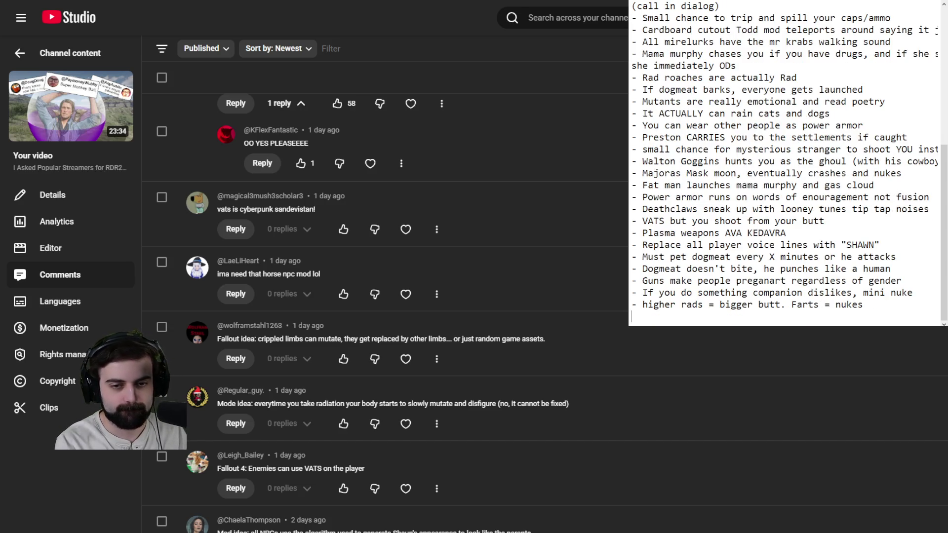
{"action": "type", "text": " higher"}
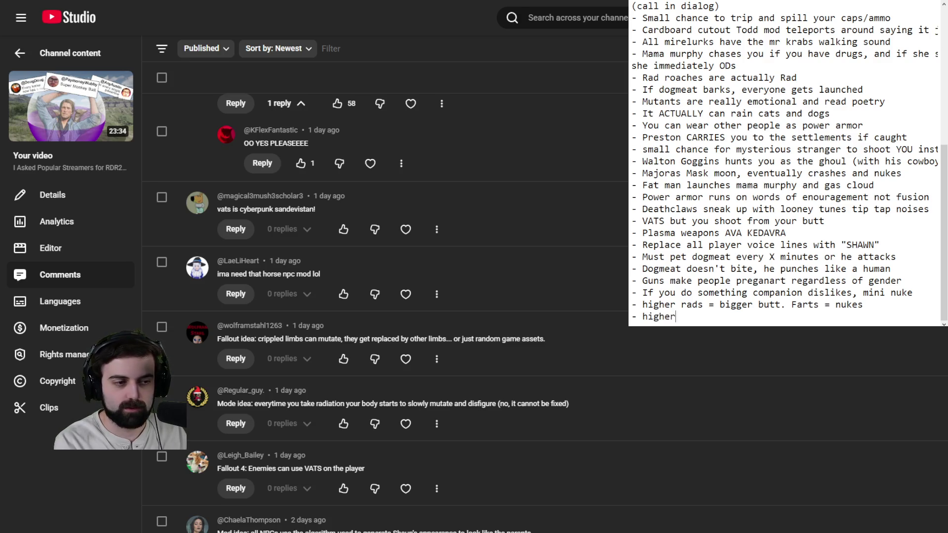
{"action": "type", "text": " rads"}
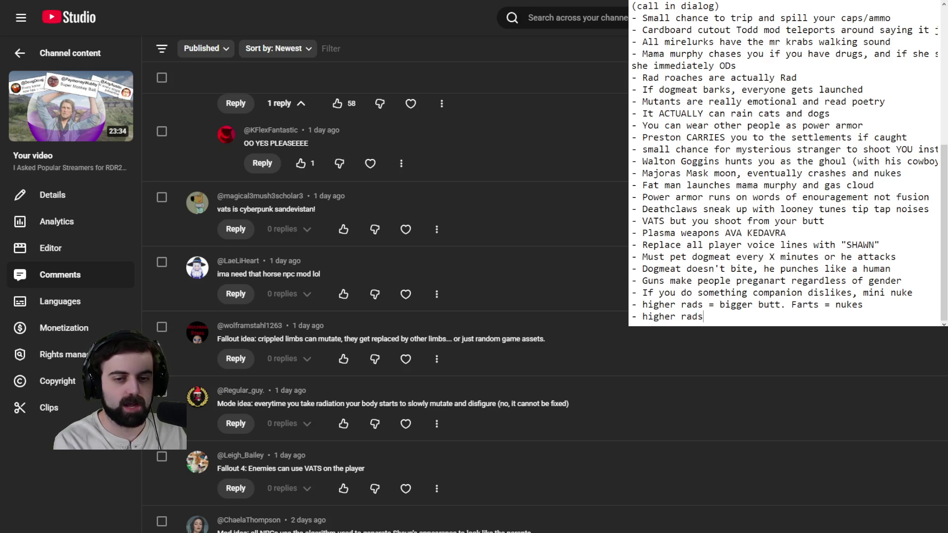
{"action": "key", "text": "BackSpace"}
{"action": "key", "text": "BackSpace"}
{"action": "key", "text": "BackSpace"}
{"action": "type", "text": "- "}
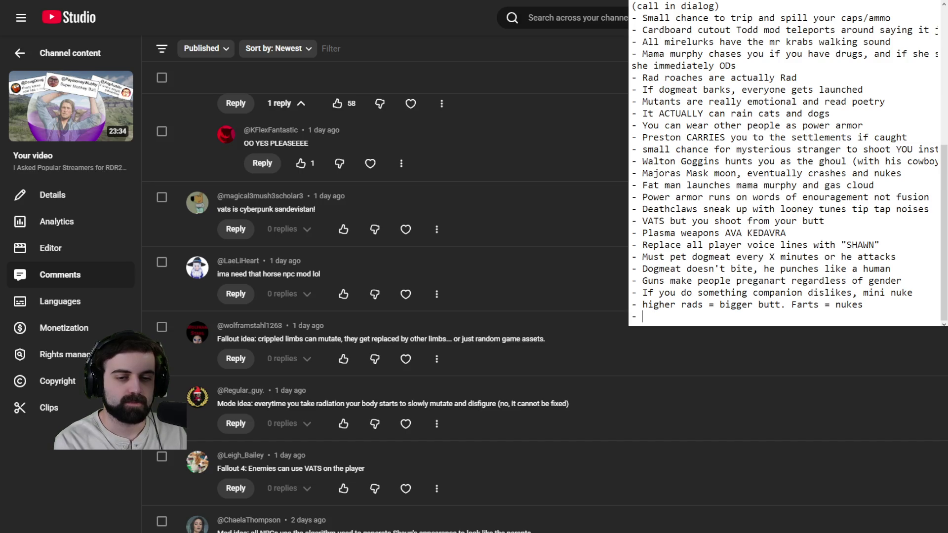
{"action": "type", "text": "As you take rads your m"}
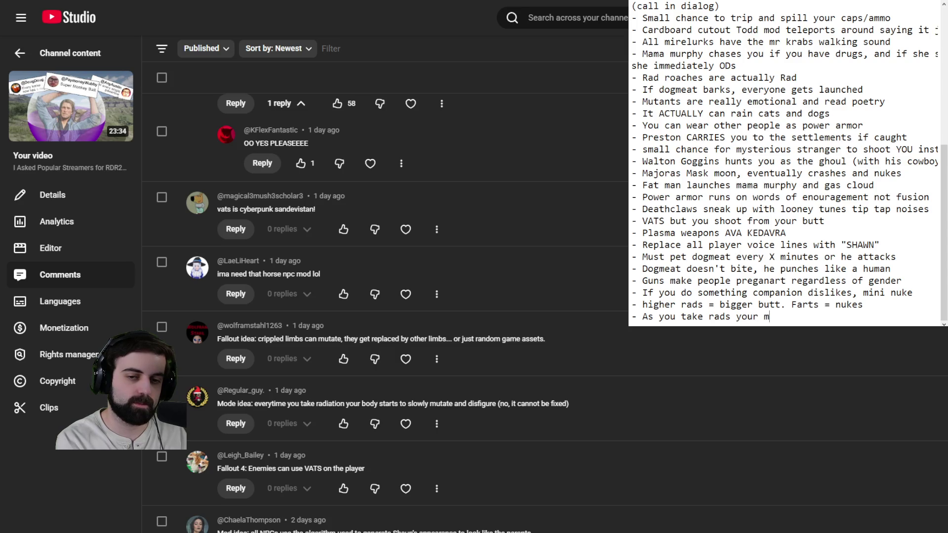
{"action": "key", "text": "BackSpace"}
{"action": "type", "text": "body mutates horribley"}
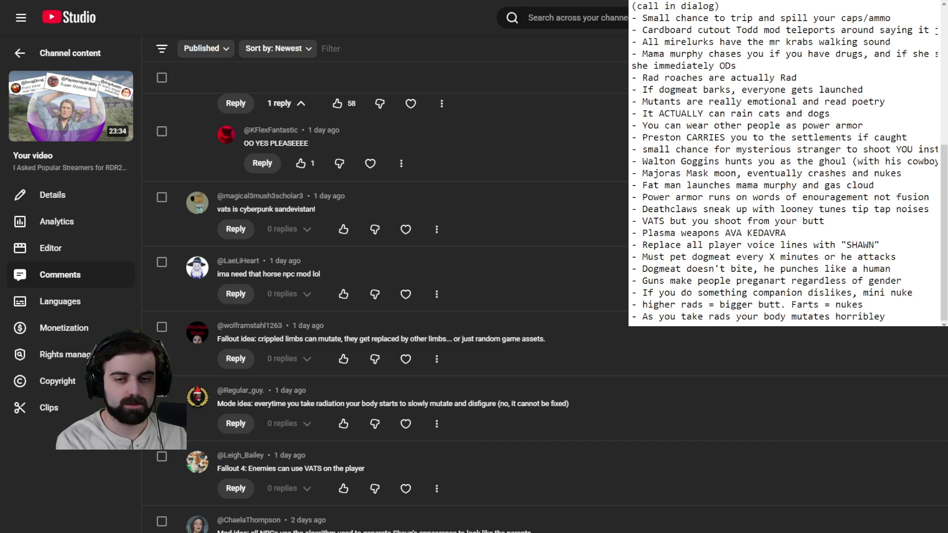
{"action": "key", "text": "BackSpace"}
{"action": "key", "text": "BackSpace"}
{"action": "type", "text": "y (permanent"}
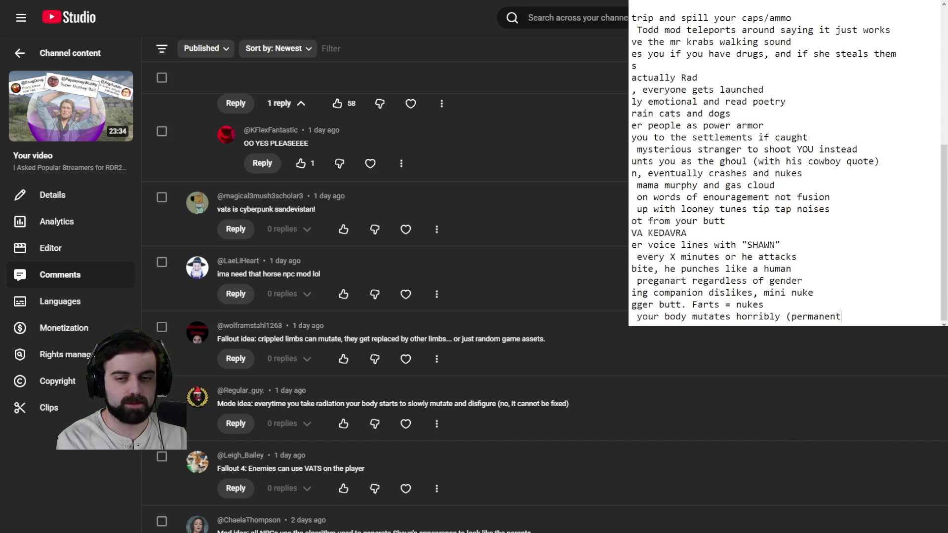
{"action": "type", "text": ")"}
{"action": "key", "text": "Return"}
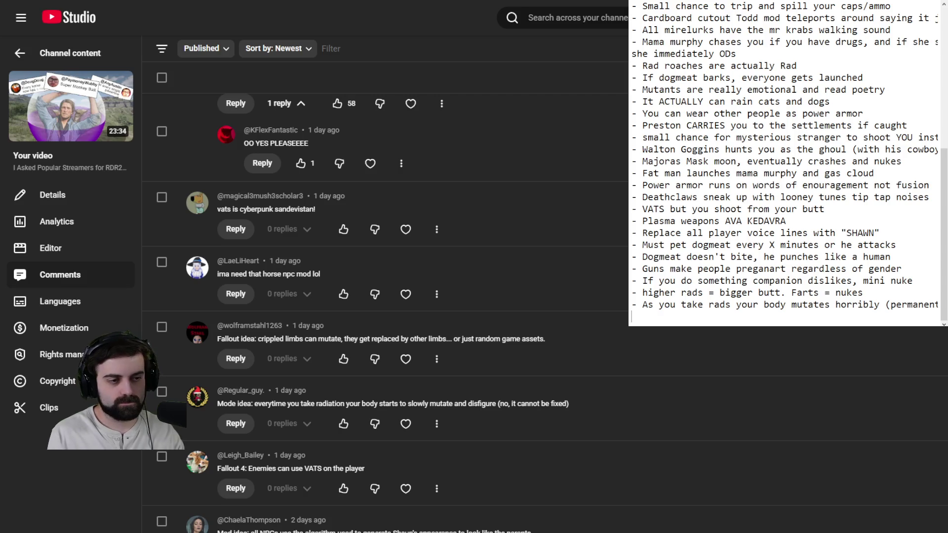
Scroll down the comments and expand the full power armour mod idea comment.
{"action": "scroll", "coordinate": [382, 311], "scroll_direction": "down", "scroll_amount": 3}
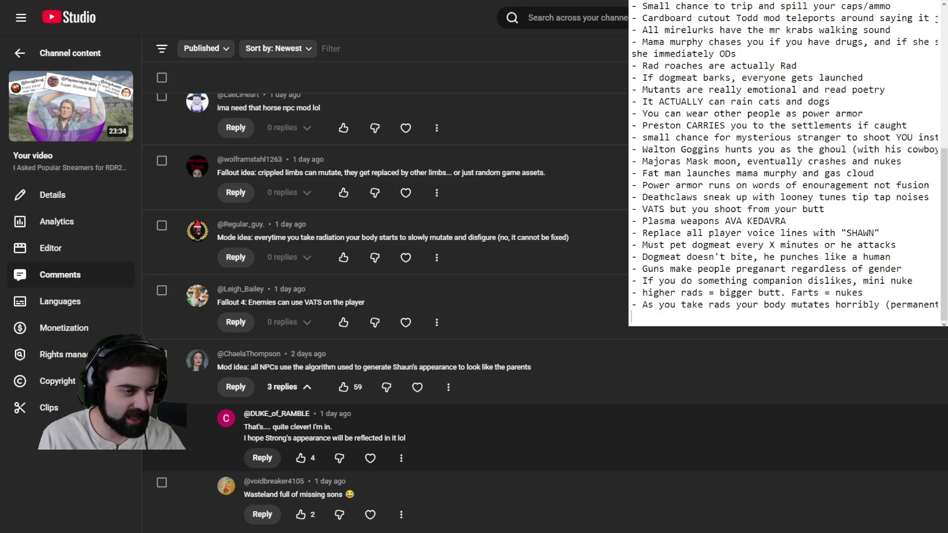
{"action": "scroll", "coordinate": [390, 311], "scroll_direction": "down", "scroll_amount": 4}
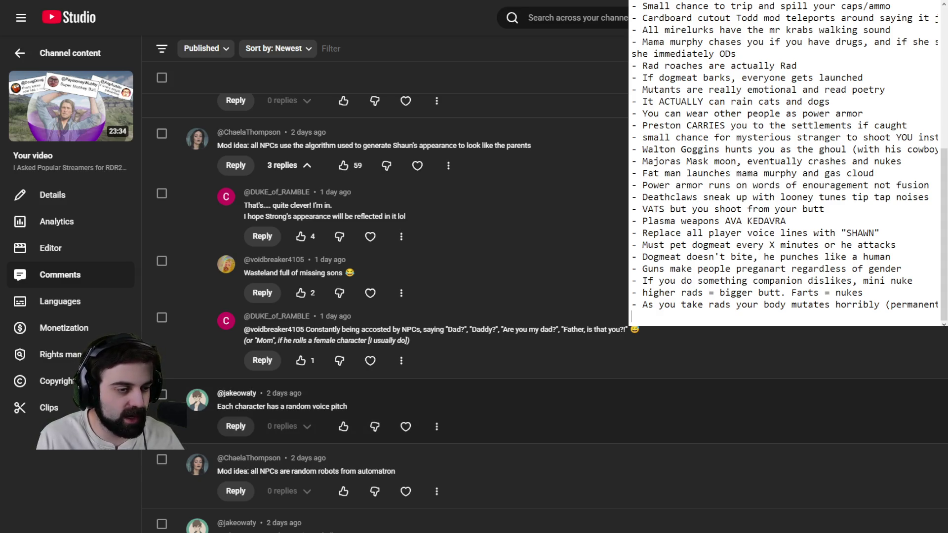
{"action": "scroll", "coordinate": [445, 405], "scroll_direction": "down", "scroll_amount": 5}
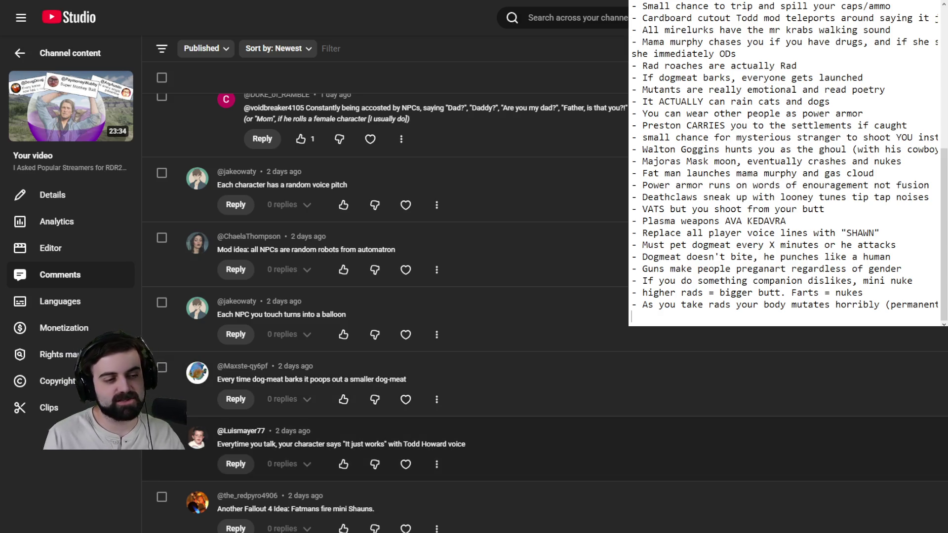
{"action": "scroll", "coordinate": [494, 444], "scroll_direction": "down", "scroll_amount": 3}
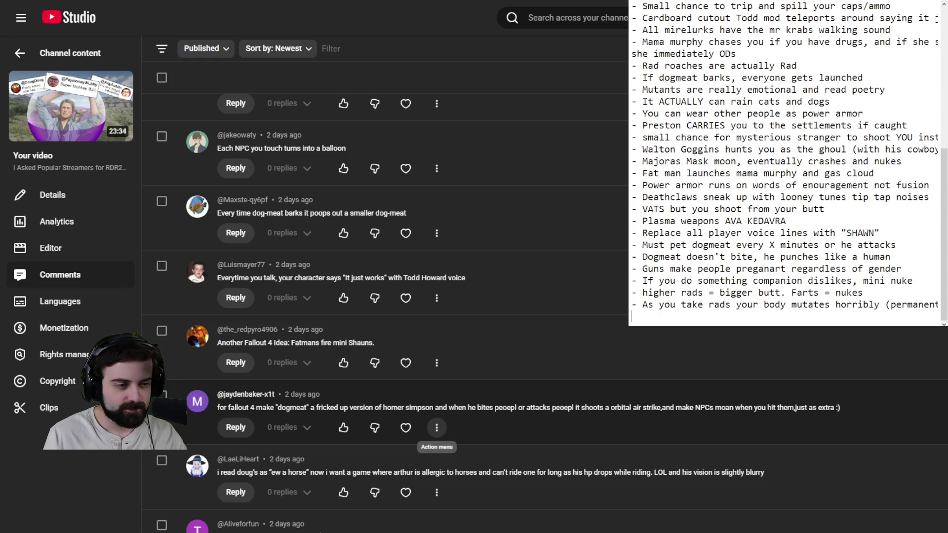
{"action": "scroll", "coordinate": [436, 421], "scroll_direction": "down", "scroll_amount": 5}
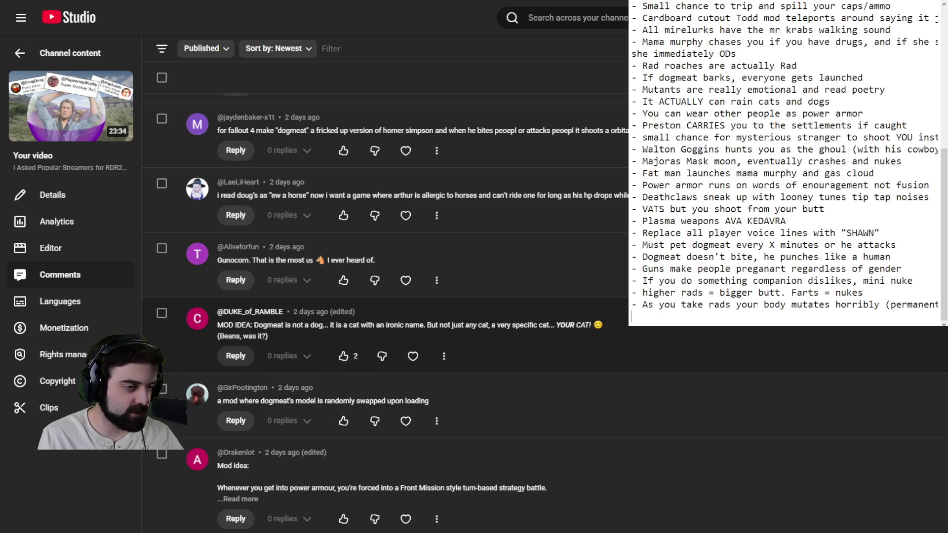
{"action": "scroll", "coordinate": [343, 316], "scroll_direction": "down", "scroll_amount": 2}
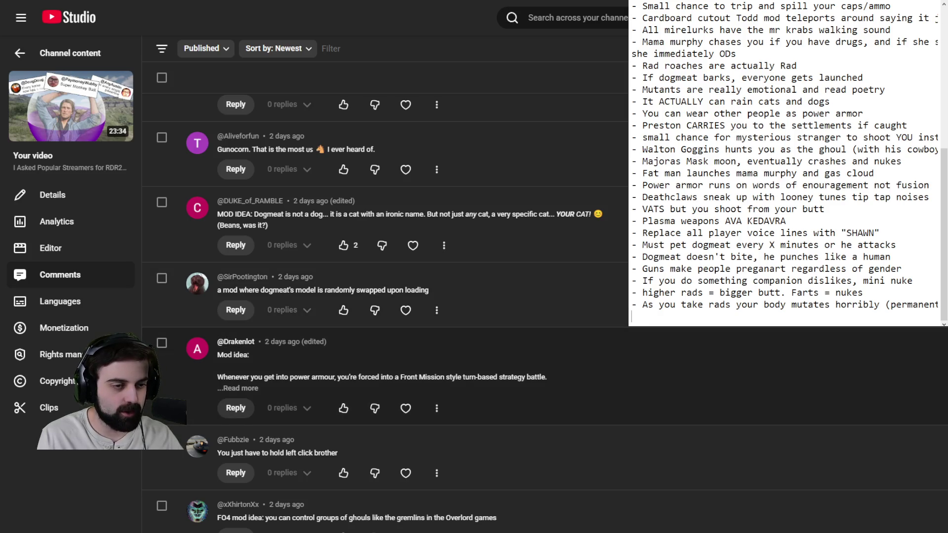
{"action": "left_click", "coordinate": [240, 388]}
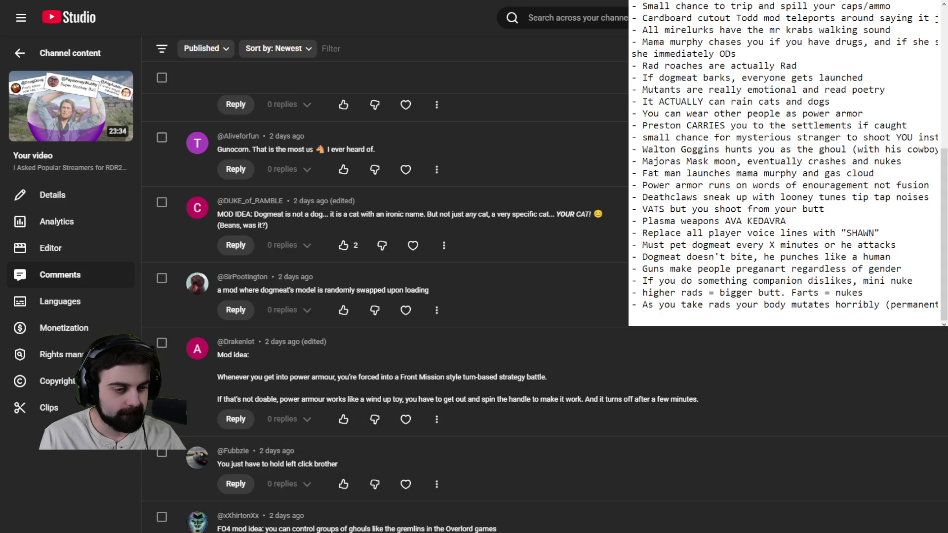
Expand the dogmeat gun comment, then begin typing '- Enemies randomly far t' in Notepad.
{"action": "scroll", "coordinate": [395, 297], "scroll_direction": "down", "scroll_amount": 5}
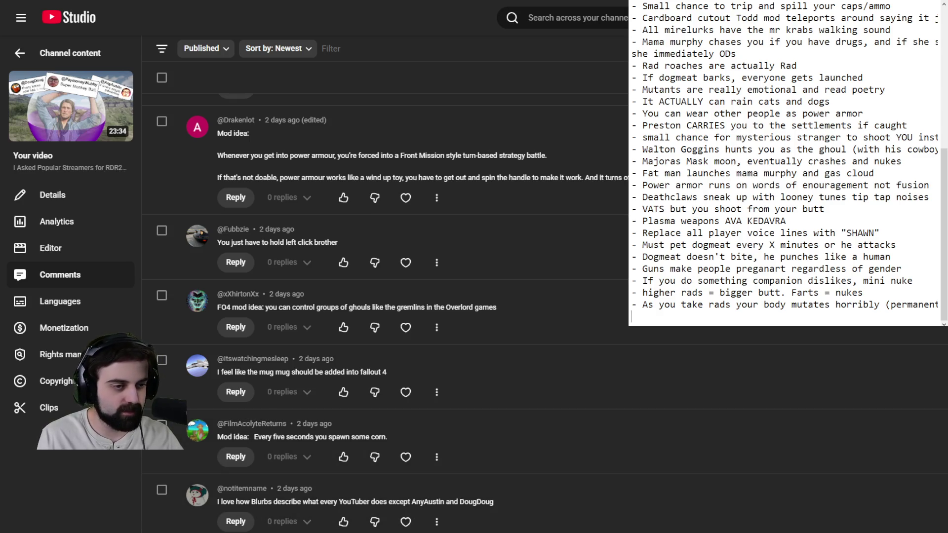
{"action": "scroll", "coordinate": [385, 296], "scroll_direction": "down", "scroll_amount": 2}
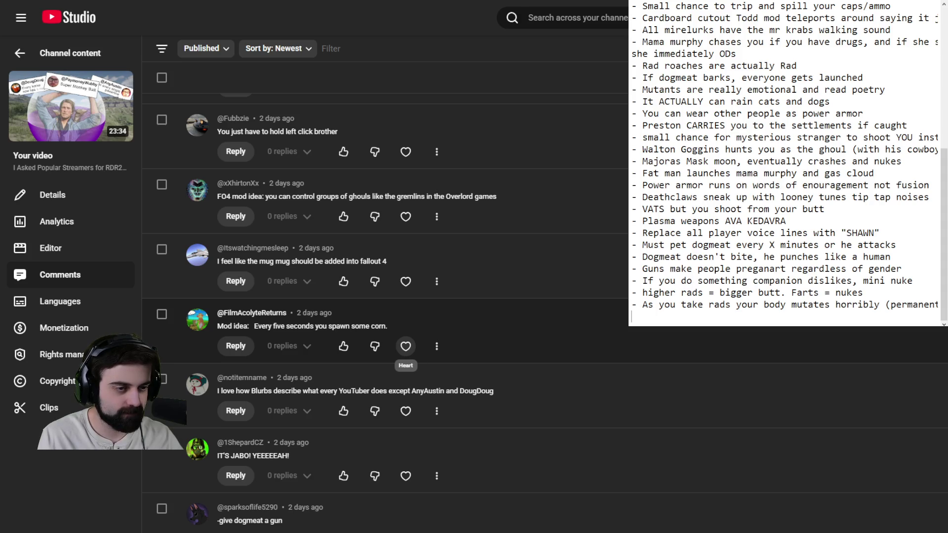
{"action": "scroll", "coordinate": [405, 346], "scroll_direction": "down", "scroll_amount": 3}
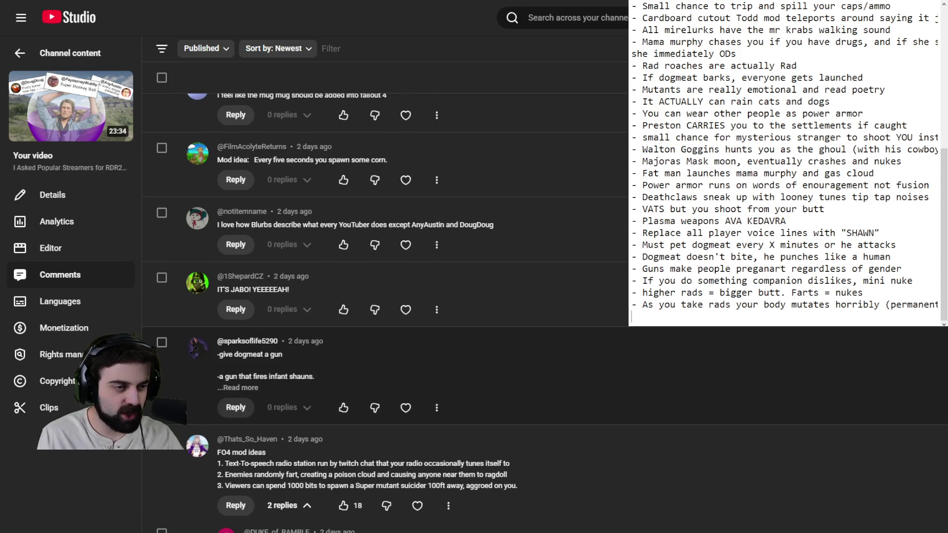
{"action": "left_click", "coordinate": [241, 388]}
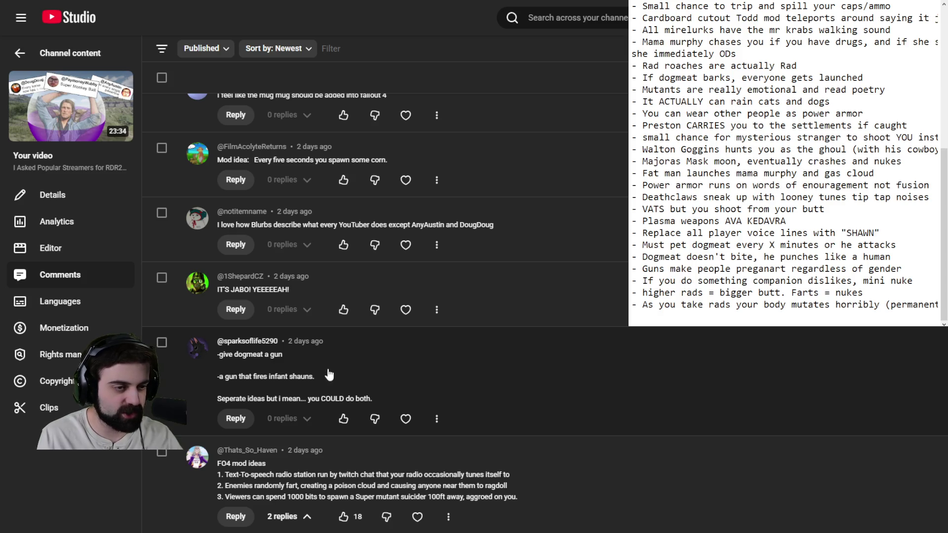
{"action": "scroll", "coordinate": [395, 375], "scroll_direction": "down", "scroll_amount": 3}
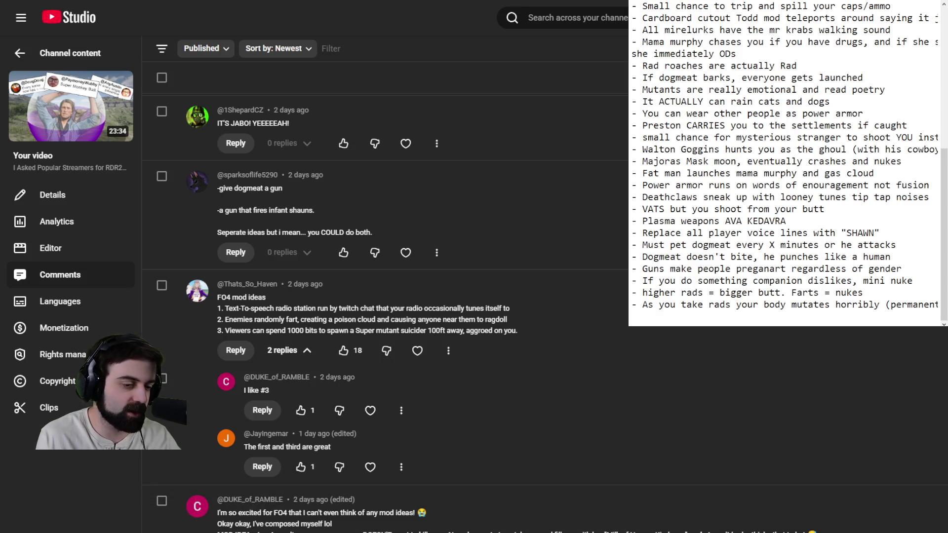
{"action": "type", "text": "-"}
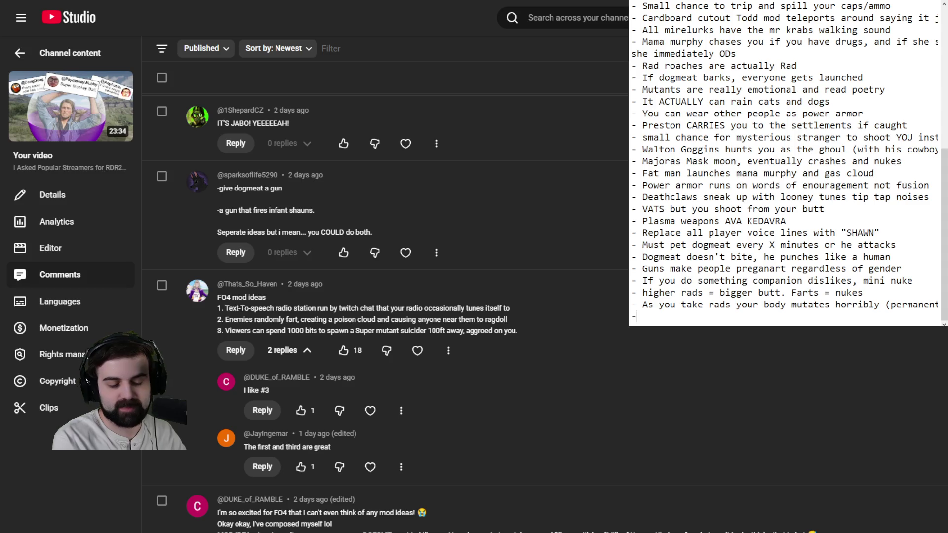
{"action": "type", "text": " Enemies randomly far t"}
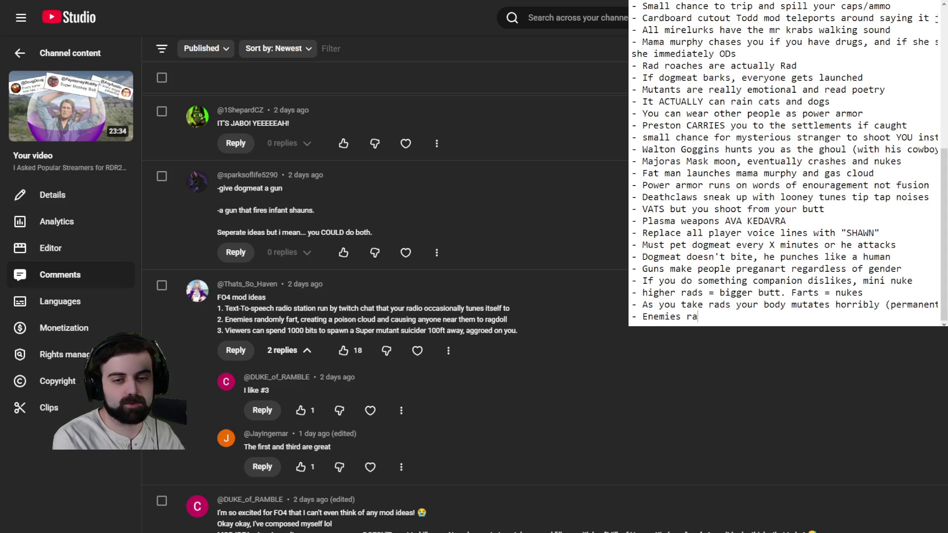
Fix the typo so the line reads '- Enemies randomly fart gas clouds', then start a new line.
{"action": "key", "text": "BackSpace"}
{"action": "key", "text": "BackSpace"}
{"action": "type", "text": "t gas clouds"}
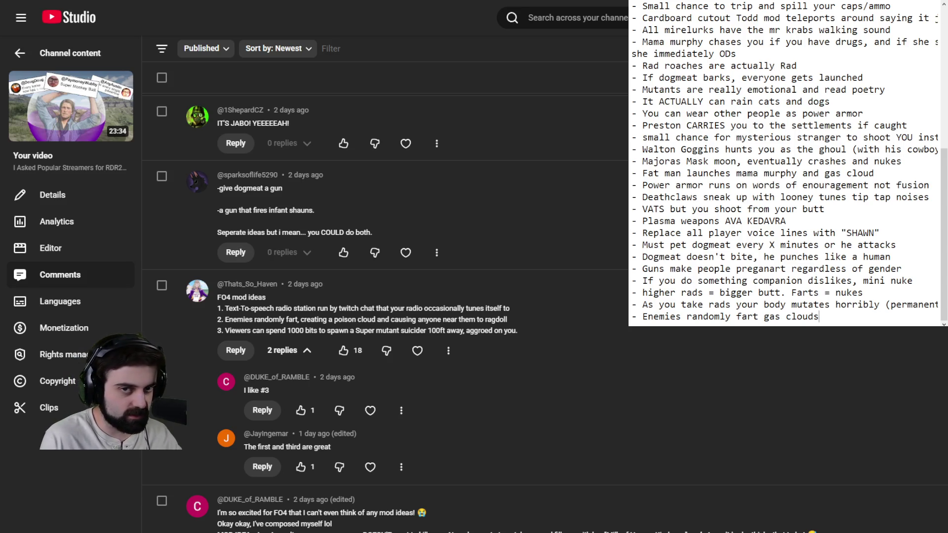
{"action": "key", "text": "Return"}
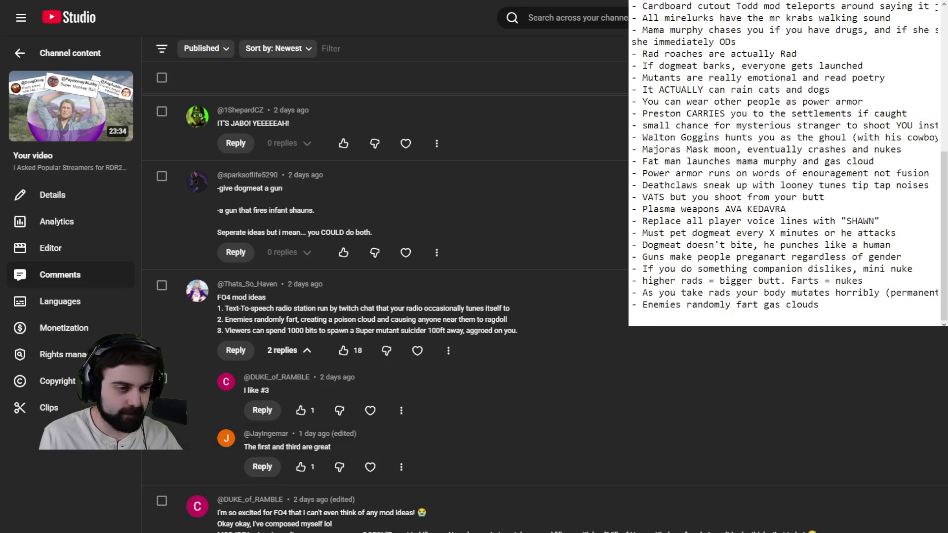
Scroll down the comments to the life-size Giddyup Buttercup companion suggestion.
{"action": "scroll", "coordinate": [385, 297], "scroll_direction": "down", "scroll_amount": 3}
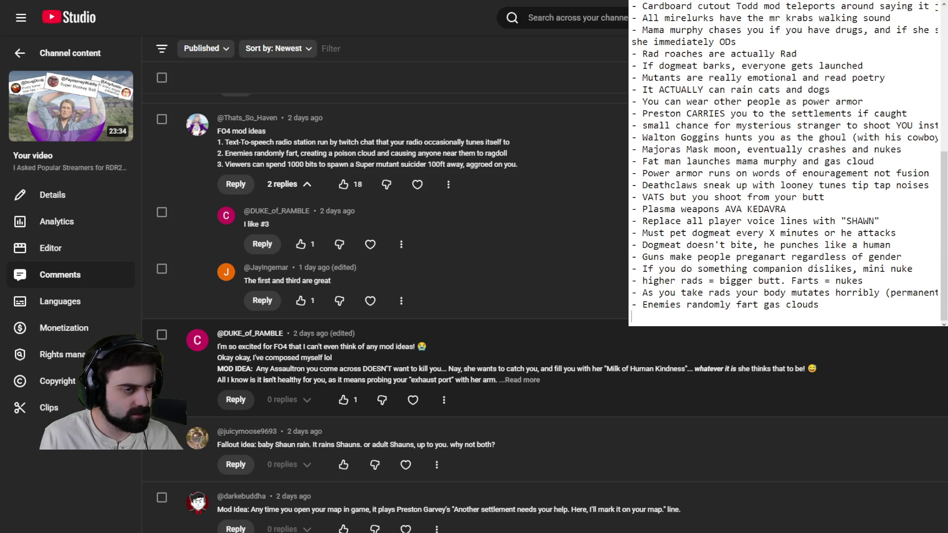
{"action": "scroll", "coordinate": [385, 296], "scroll_direction": "down", "scroll_amount": 2}
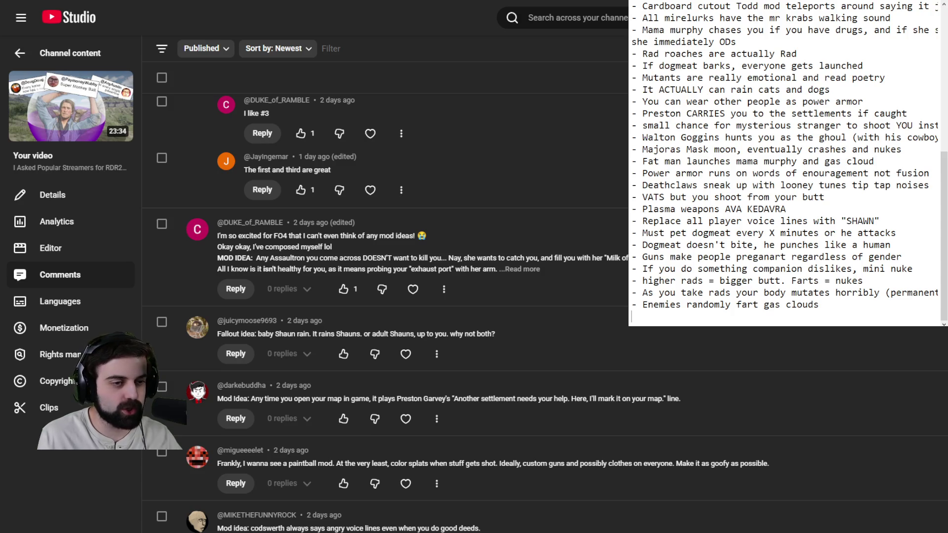
{"action": "scroll", "coordinate": [385, 296], "scroll_direction": "down", "scroll_amount": 1}
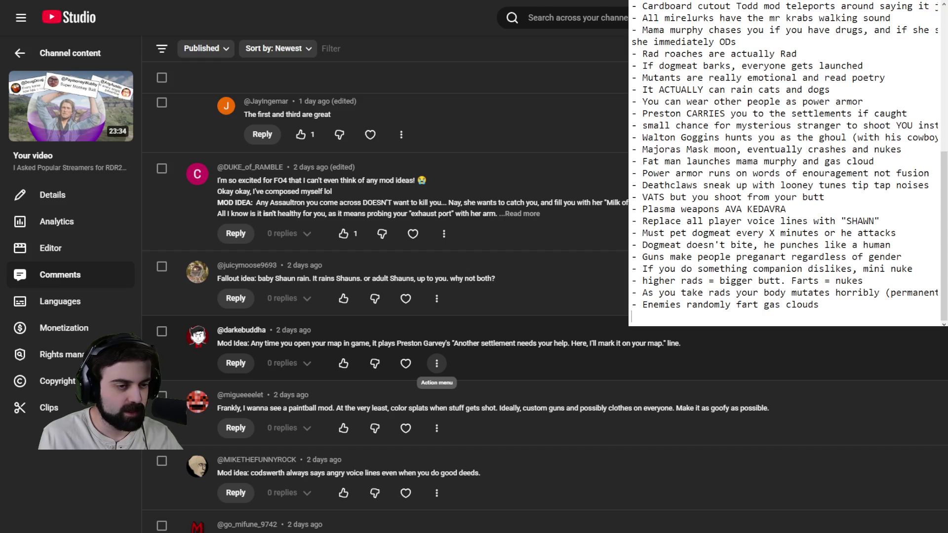
{"action": "scroll", "coordinate": [437, 364], "scroll_direction": "down", "scroll_amount": 3}
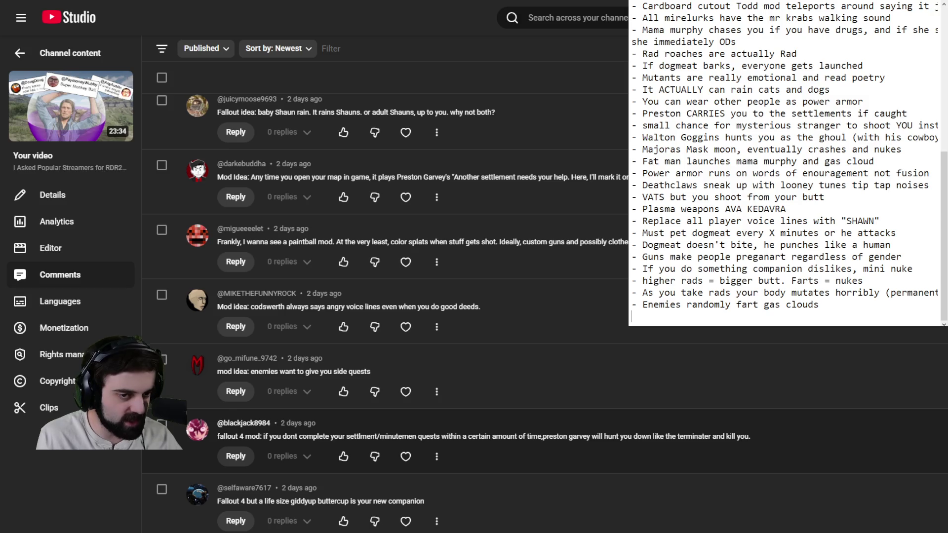
{"action": "scroll", "coordinate": [436, 419], "scroll_direction": "down", "scroll_amount": 3}
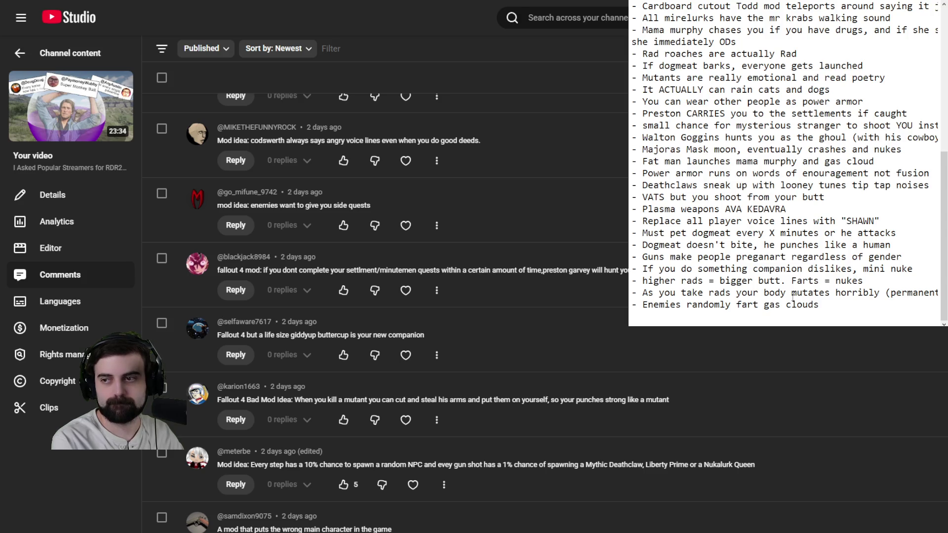
{"action": "type", "text": "- "}
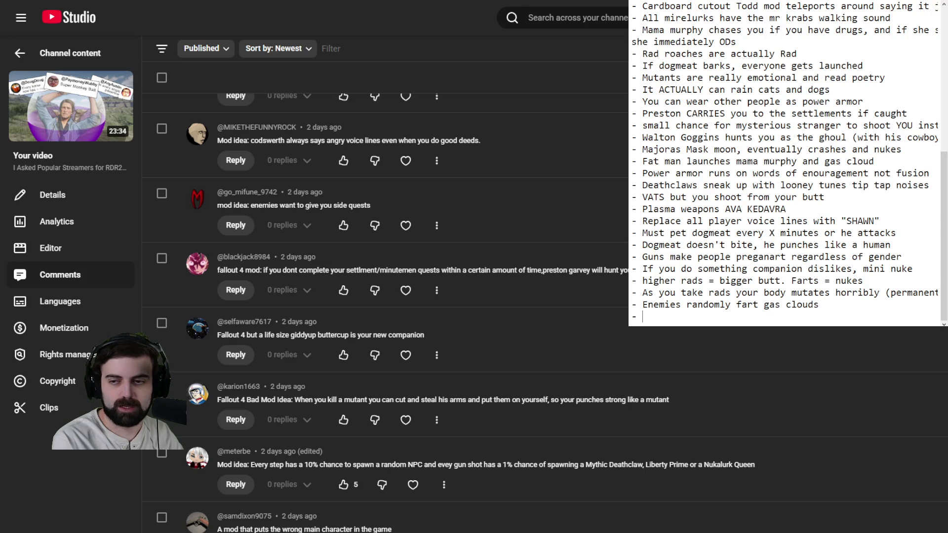
{"action": "type", "text": "Giddyup "}
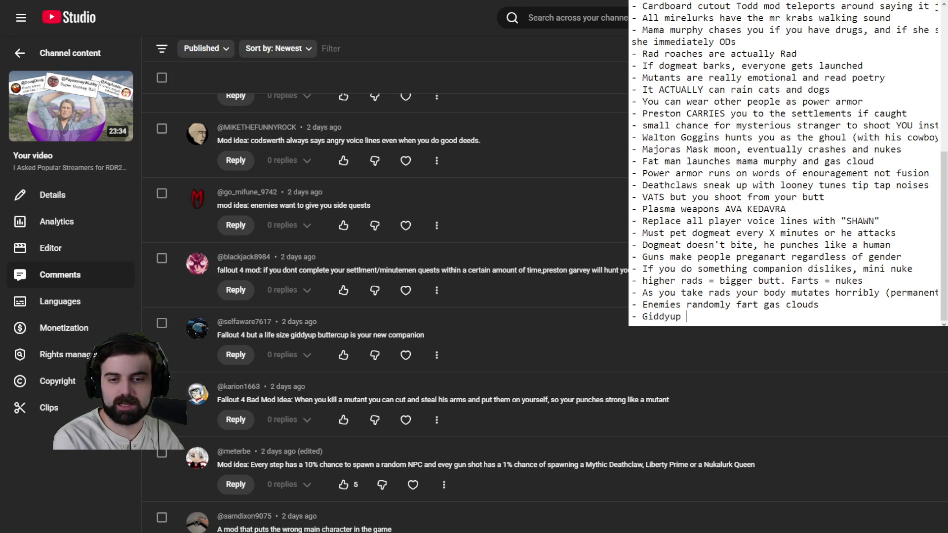
{"action": "type", "text": "Buttercup companion"}
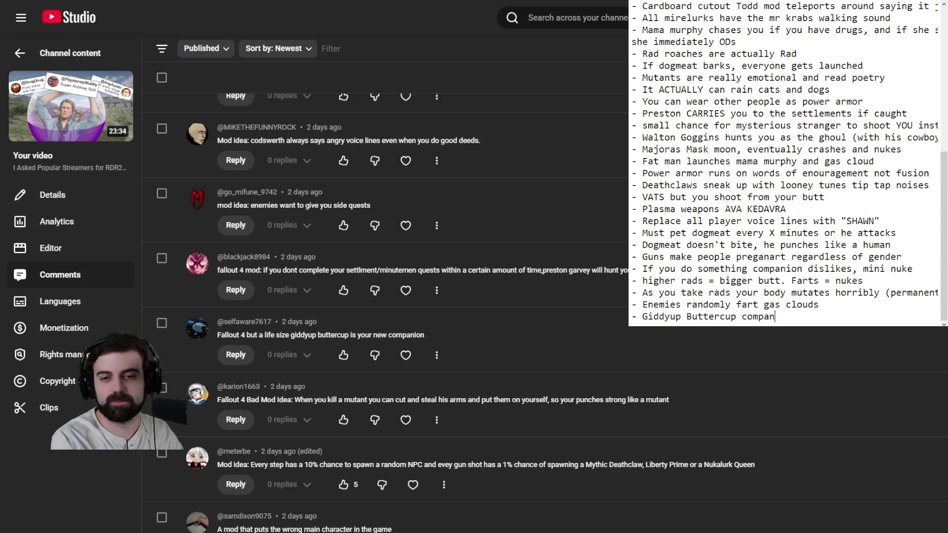
{"action": "key", "text": "Return"}
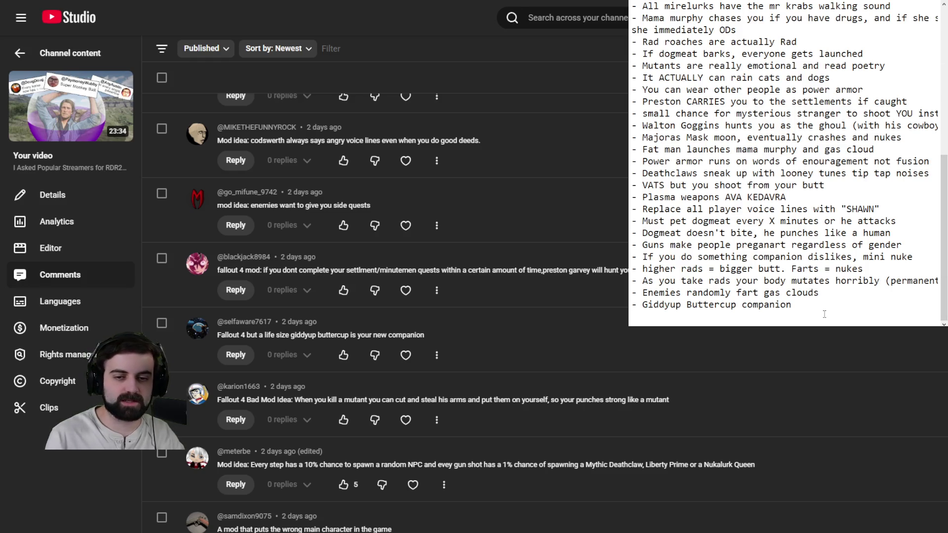
{"action": "left_click_drag", "start_coordinate": [824, 314], "coordinate": [631, 305]}
{"action": "key", "text": "BackSpace"}
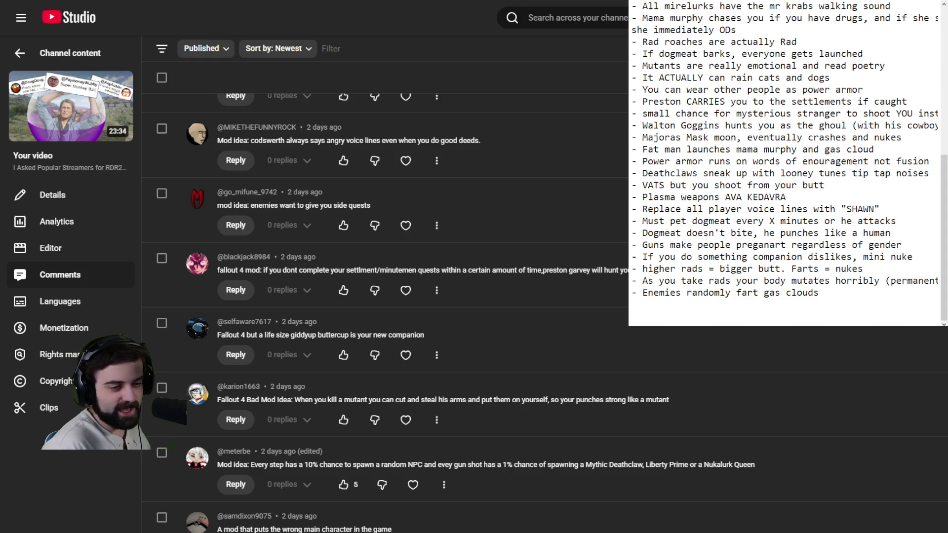
Scroll past the dialogue Randomizer idea to the drivable cars and unkillable lore-companion suggestions.
{"action": "scroll", "coordinate": [550, 448], "scroll_direction": "down", "scroll_amount": 5}
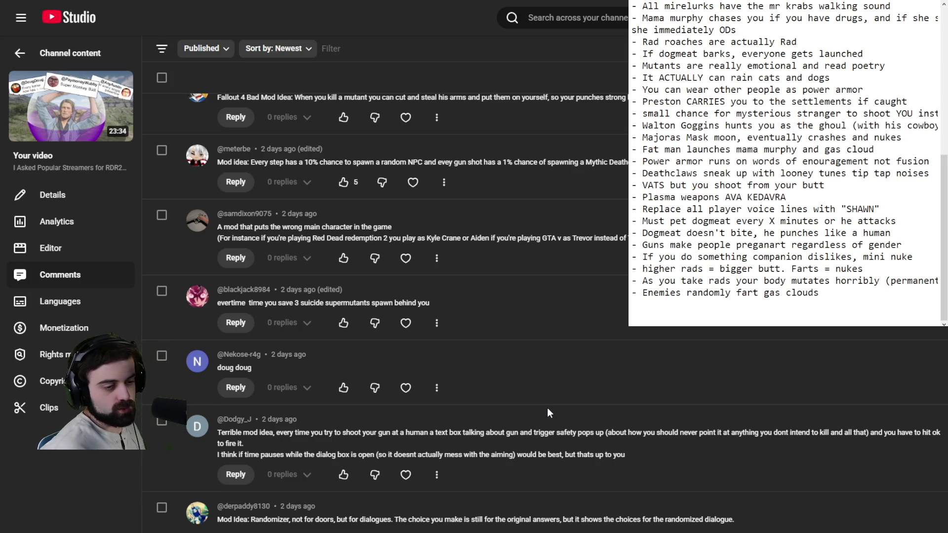
{"action": "scroll", "coordinate": [556, 370], "scroll_direction": "down", "scroll_amount": 7}
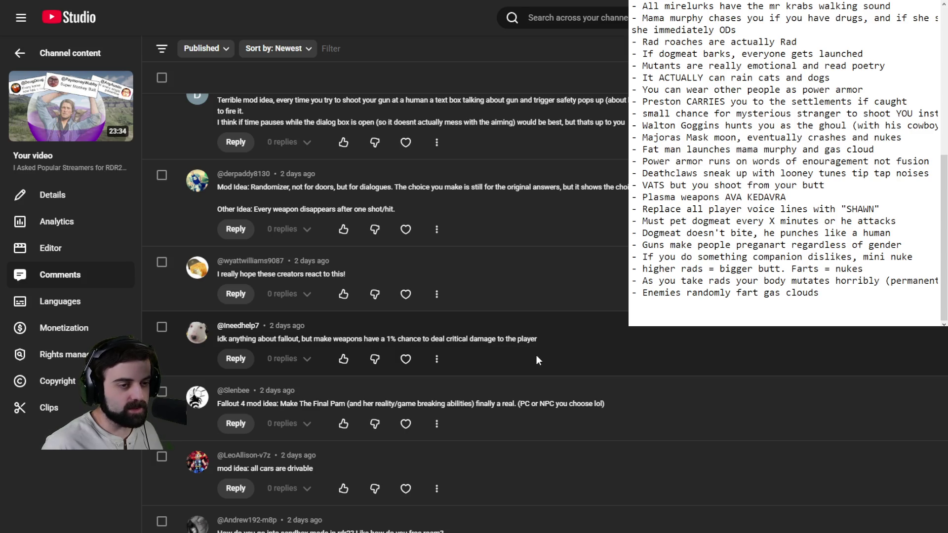
{"action": "scroll", "coordinate": [533, 358], "scroll_direction": "down", "scroll_amount": 3}
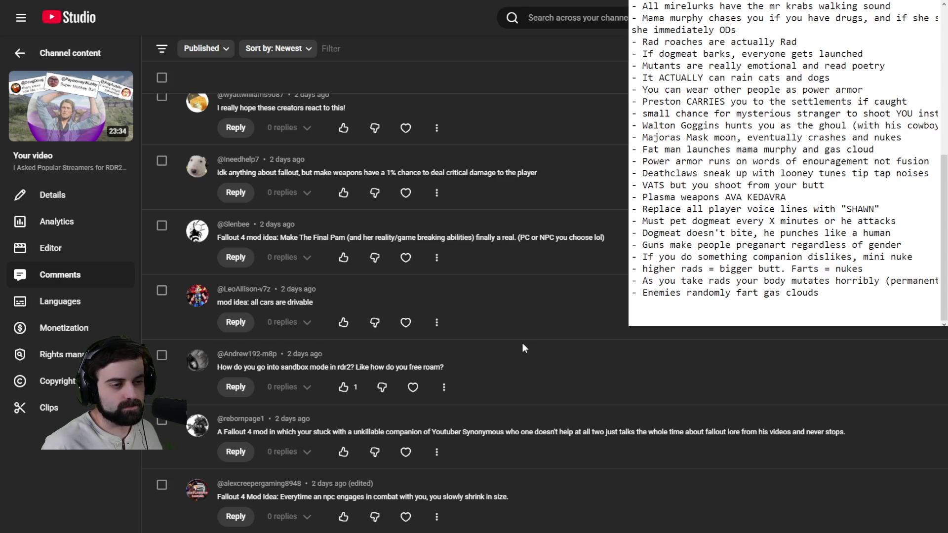
Scroll on past the tiny squeaky supermutants and mini Paladin Danse ideas to 'Replace all weapons'.
{"action": "scroll", "coordinate": [522, 342], "scroll_direction": "down", "scroll_amount": 3}
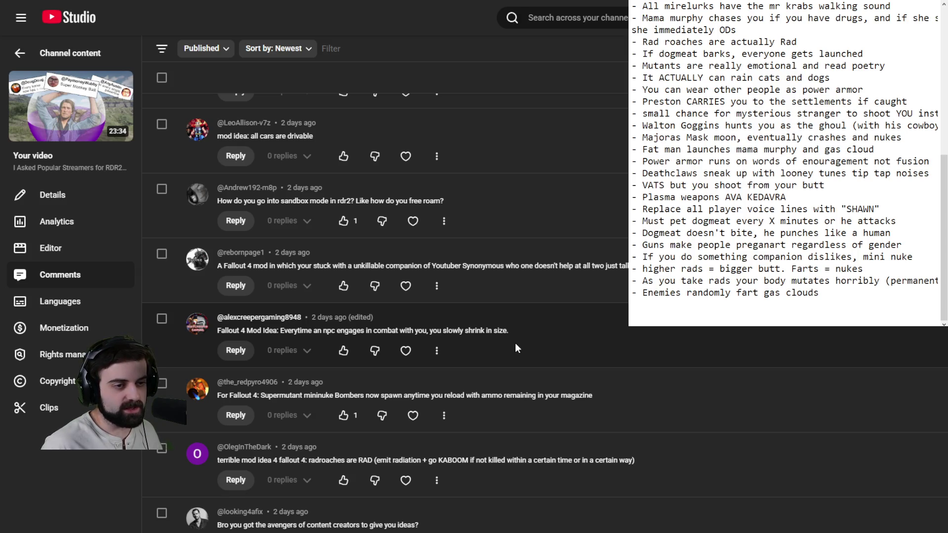
{"action": "scroll", "coordinate": [511, 345], "scroll_direction": "down", "scroll_amount": 1}
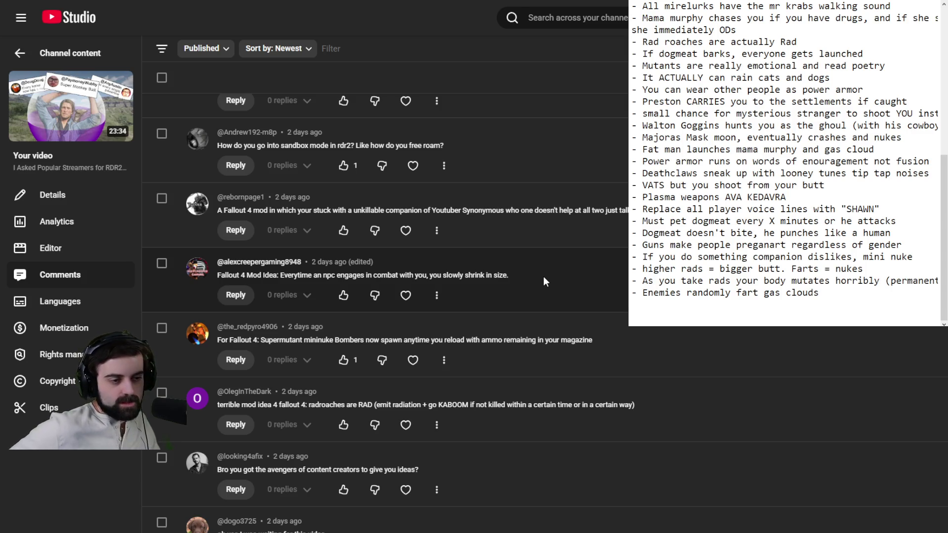
{"action": "scroll", "coordinate": [557, 280], "scroll_direction": "down", "scroll_amount": 7}
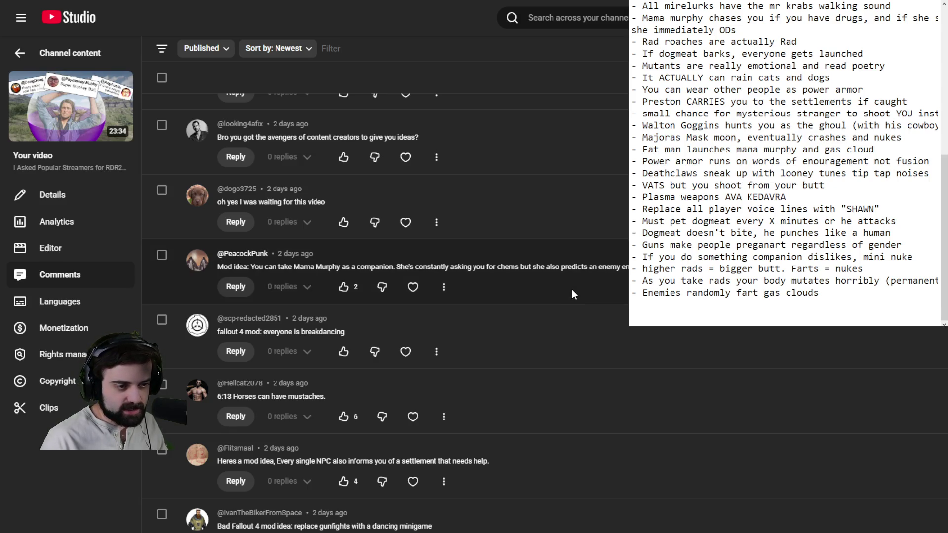
{"action": "scroll", "coordinate": [571, 289], "scroll_direction": "down", "scroll_amount": 3}
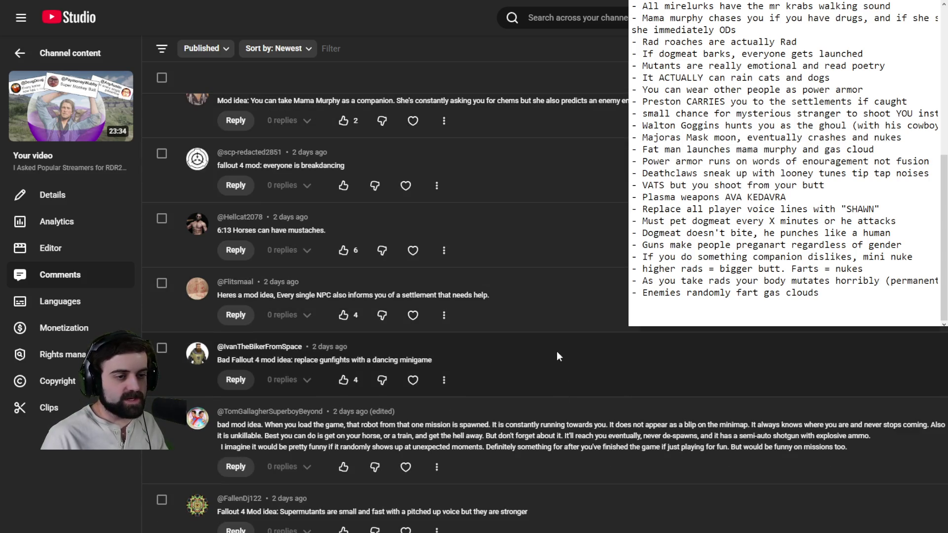
{"action": "scroll", "coordinate": [554, 356], "scroll_direction": "down", "scroll_amount": 2}
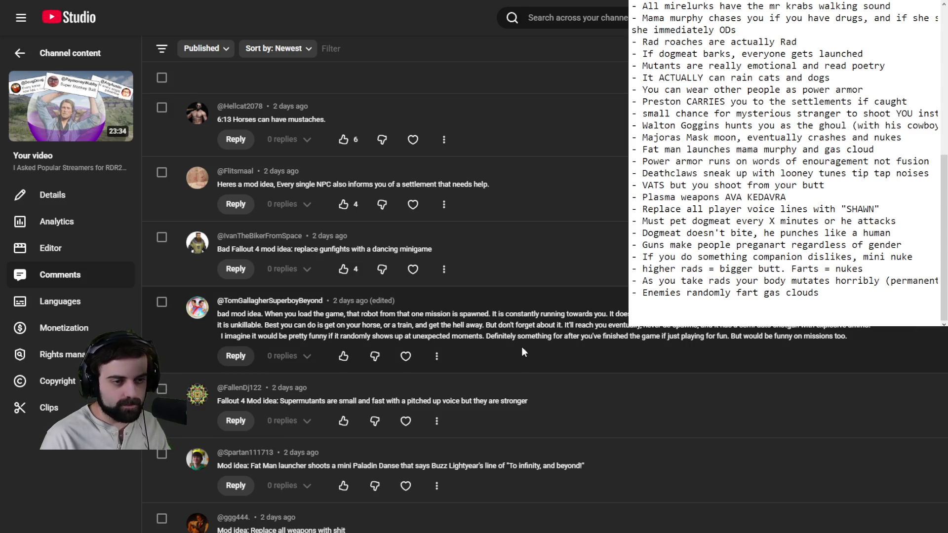
{"action": "scroll", "coordinate": [524, 351], "scroll_direction": "down", "scroll_amount": 2}
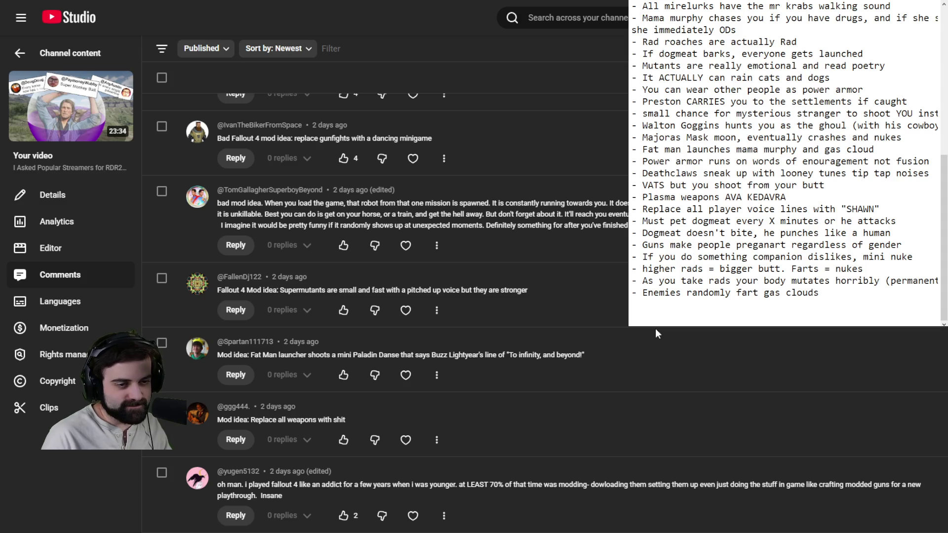
{"action": "scroll", "coordinate": [656, 330], "scroll_direction": "down", "scroll_amount": 2}
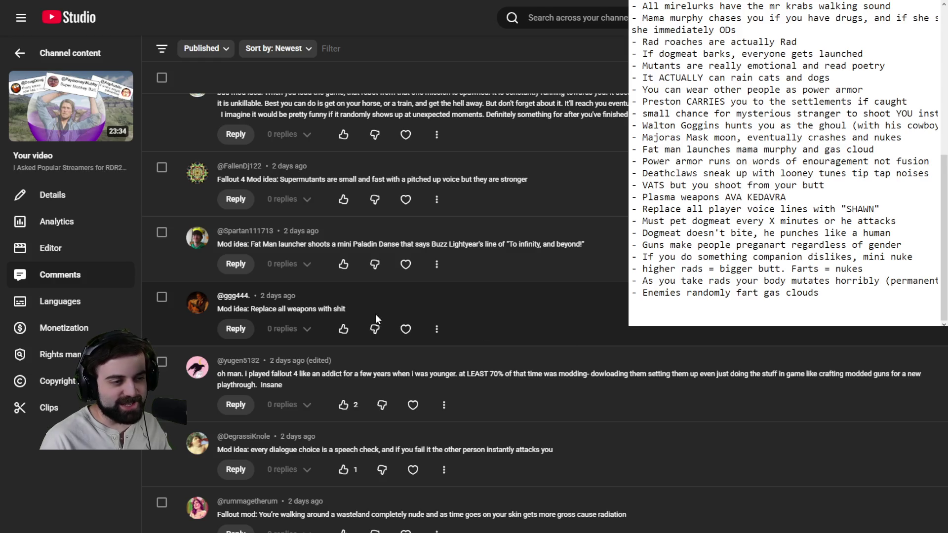
Select the 'Replace all weapons' comment text, then place the Notepad cursor below 'Enemies randomly fart gas clouds'.
{"action": "left_click_drag", "start_coordinate": [346, 309], "coordinate": [228, 310]}
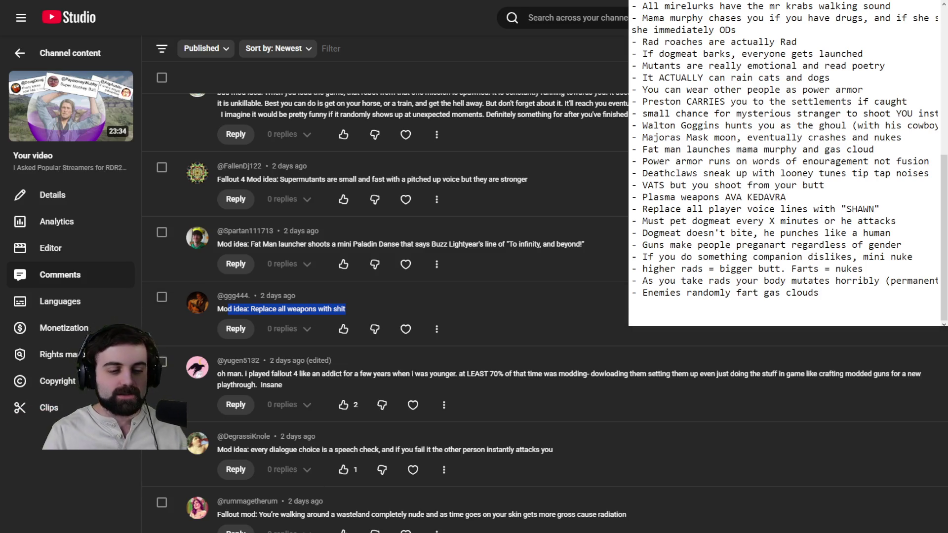
{"action": "left_click", "coordinate": [656, 250]}
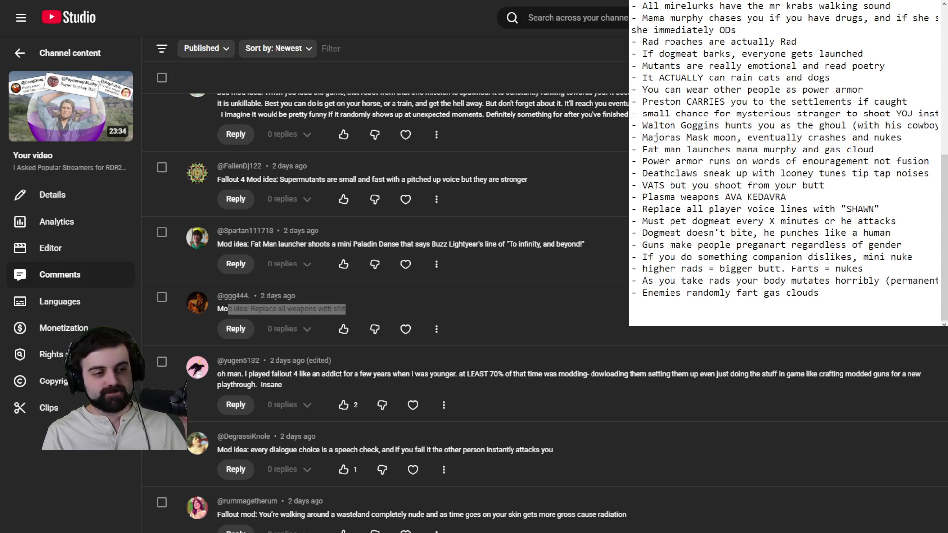
{"action": "left_click", "coordinate": [796, 323]}
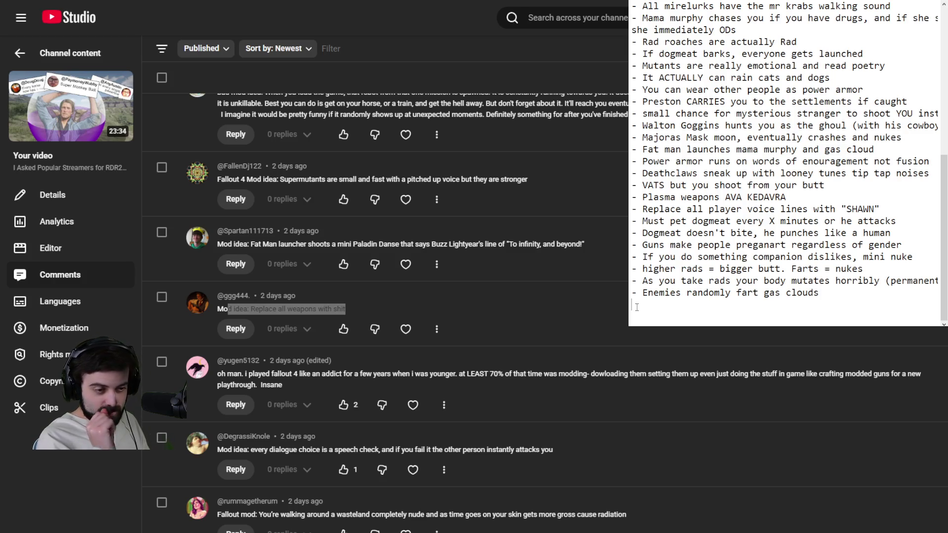
Scroll down to the crank-handle Powerarmor idea and its 11 expanded replies.
{"action": "scroll", "coordinate": [385, 311], "scroll_direction": "down", "scroll_amount": 5}
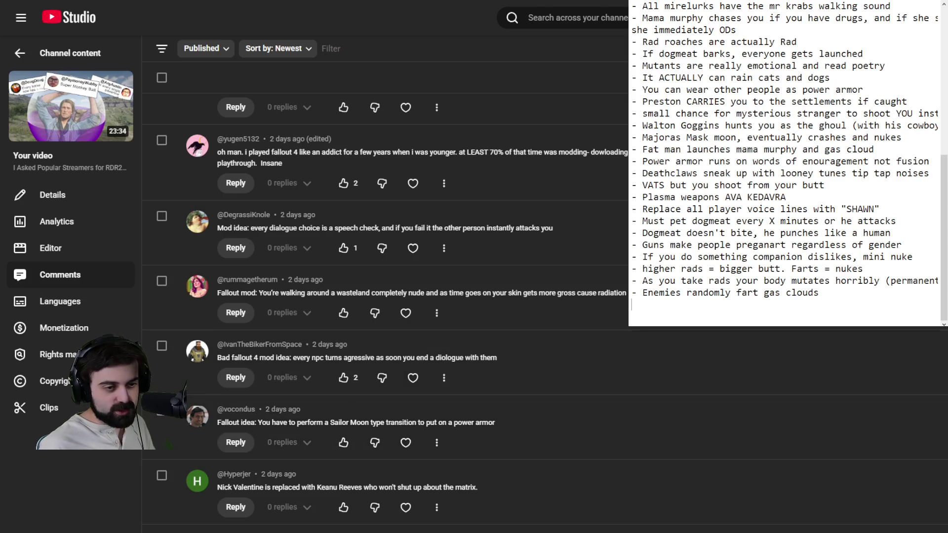
{"action": "scroll", "coordinate": [385, 296], "scroll_direction": "down", "scroll_amount": 3}
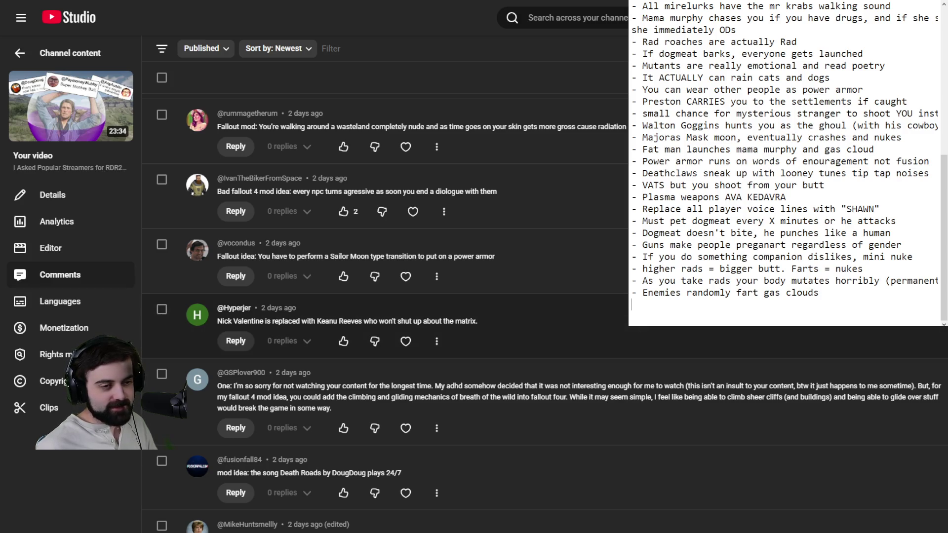
{"action": "scroll", "coordinate": [543, 312], "scroll_direction": "down", "scroll_amount": 2}
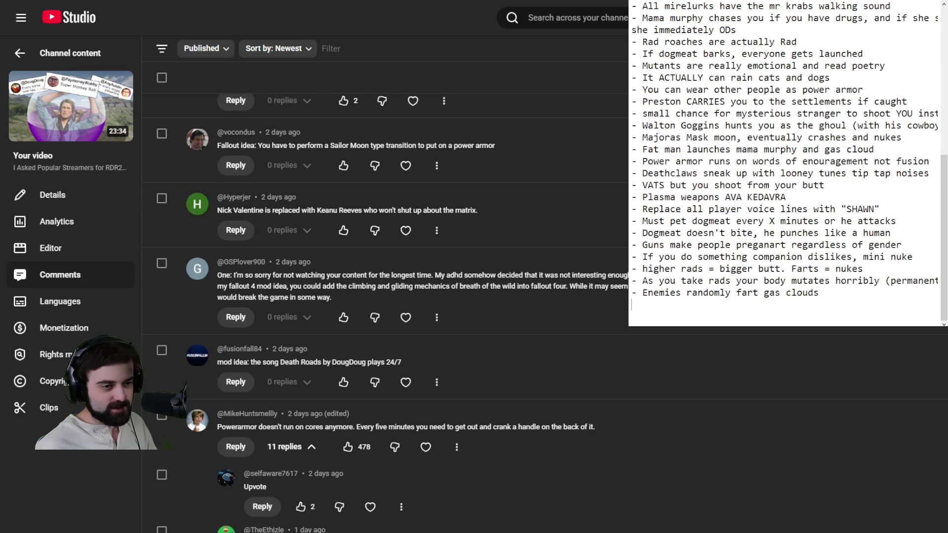
{"action": "scroll", "coordinate": [385, 311], "scroll_direction": "down", "scroll_amount": 2}
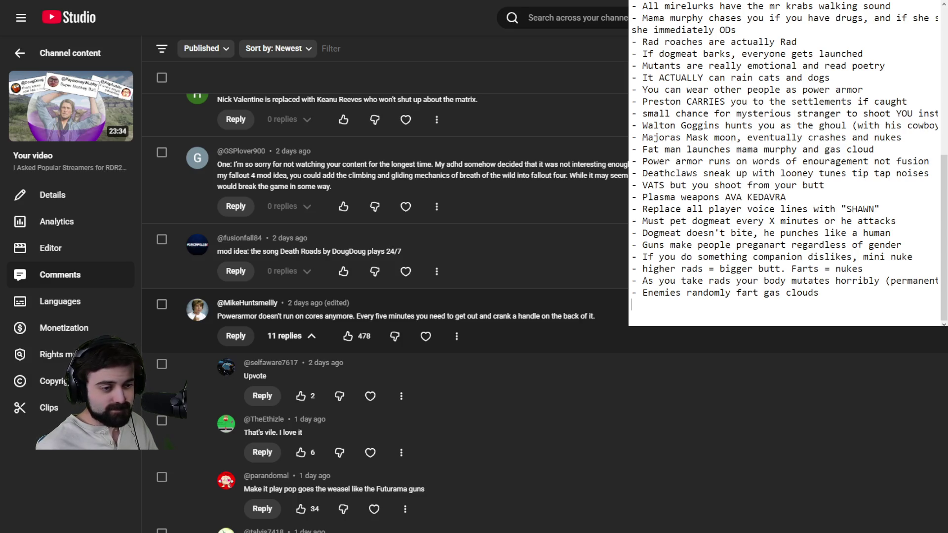
Scroll through the replies down to the Emergency Eject ragdoll and Big Ben grenade ideas.
{"action": "scroll", "coordinate": [385, 312], "scroll_direction": "down", "scroll_amount": 5}
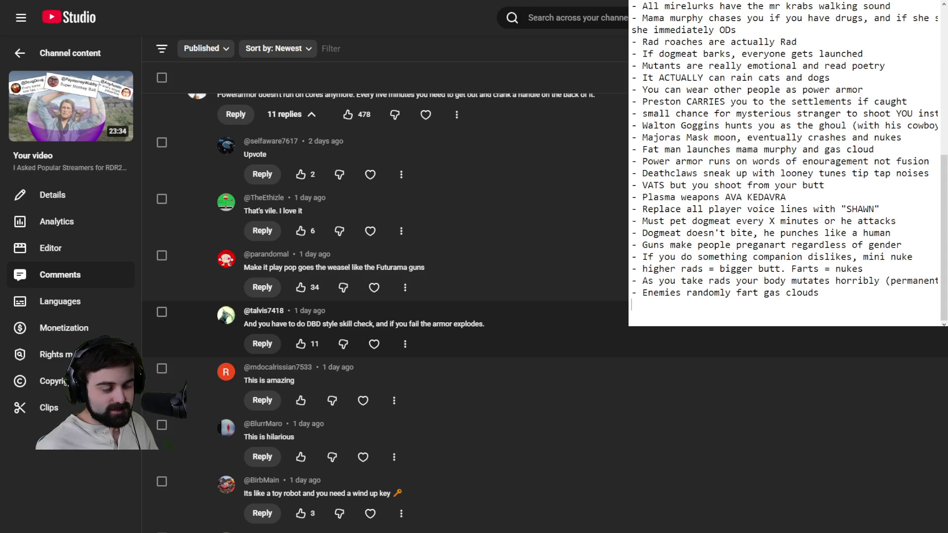
{"action": "scroll", "coordinate": [385, 329], "scroll_direction": "down", "scroll_amount": 3}
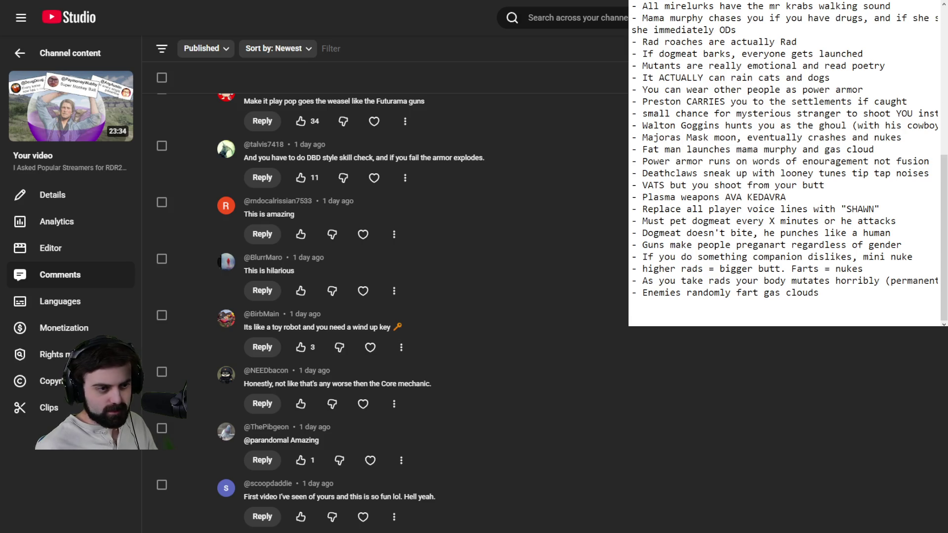
{"action": "scroll", "coordinate": [303, 471], "scroll_direction": "up", "scroll_amount": 5}
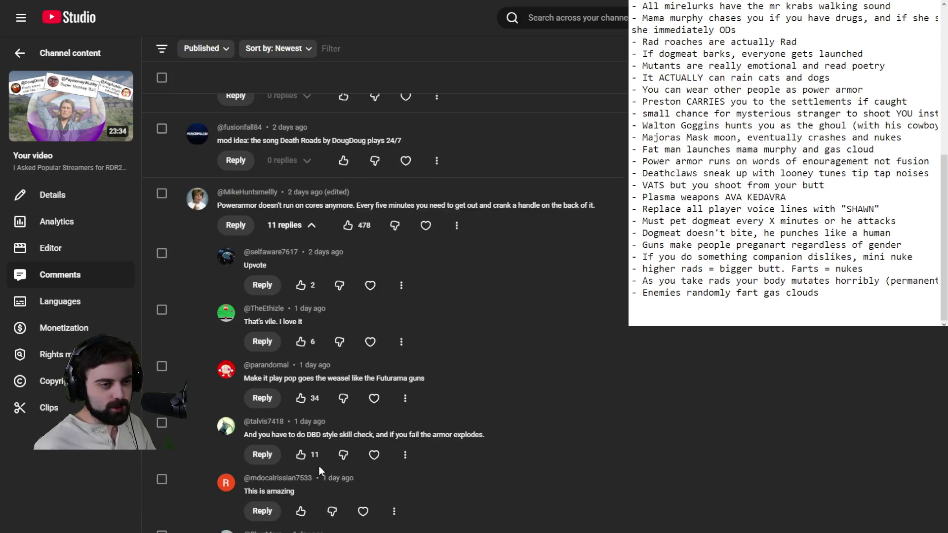
{"action": "scroll", "coordinate": [318, 466], "scroll_direction": "up", "scroll_amount": 2}
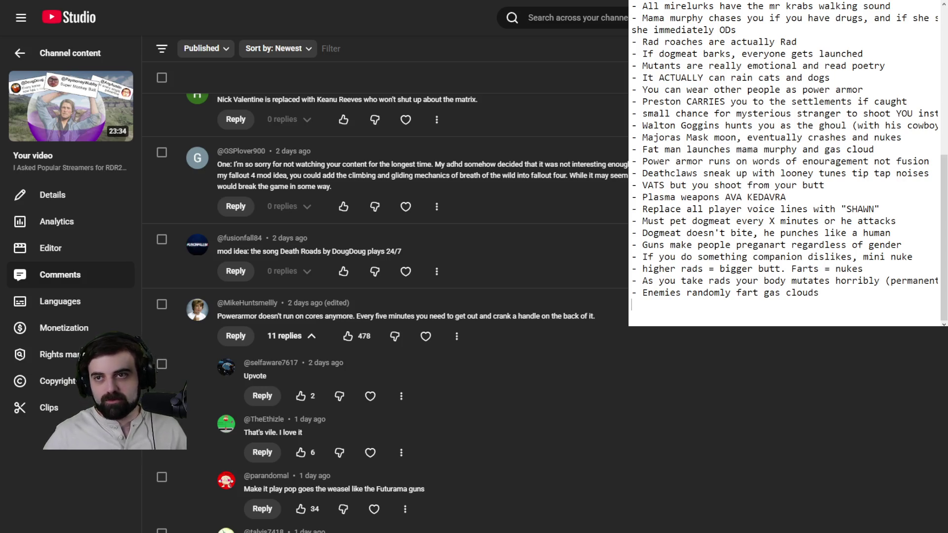
{"action": "scroll", "coordinate": [385, 296], "scroll_direction": "down", "scroll_amount": 10}
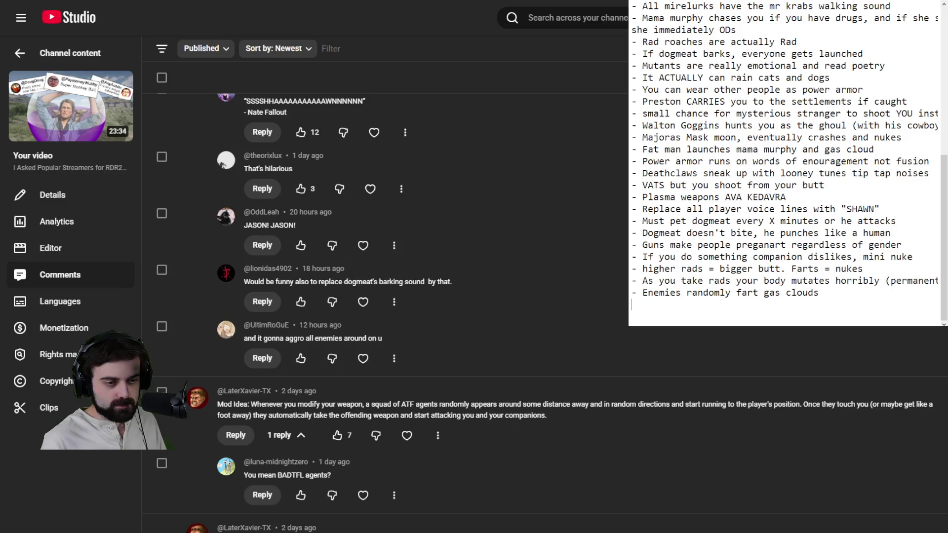
{"action": "scroll", "coordinate": [385, 297], "scroll_direction": "down", "scroll_amount": 5}
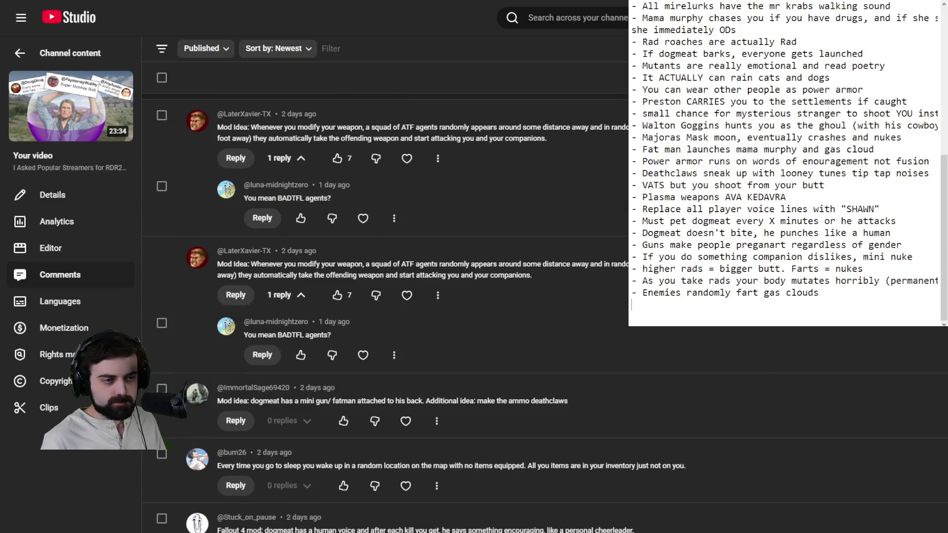
{"action": "scroll", "coordinate": [385, 296], "scroll_direction": "down", "scroll_amount": 2}
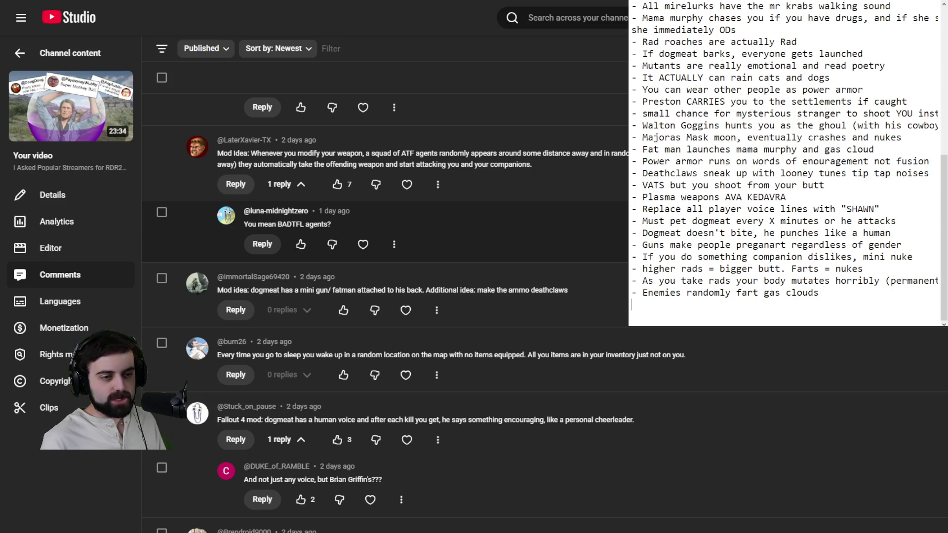
{"action": "scroll", "coordinate": [385, 296], "scroll_direction": "down", "scroll_amount": 2}
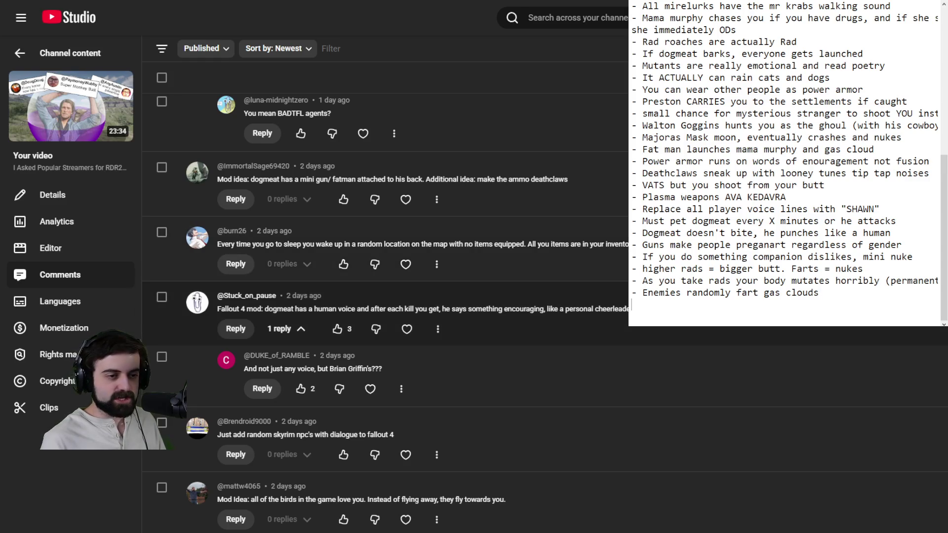
{"action": "scroll", "coordinate": [385, 297], "scroll_direction": "down", "scroll_amount": 3}
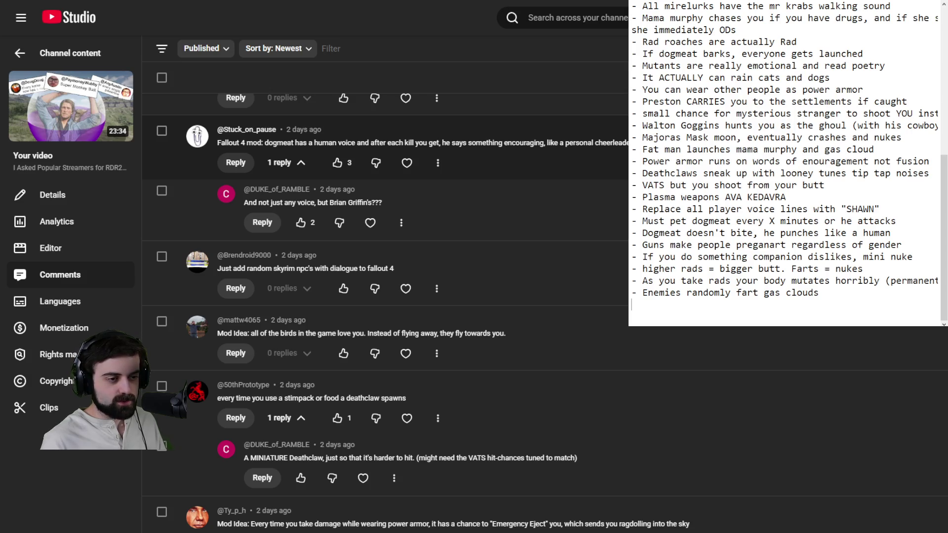
{"action": "scroll", "coordinate": [385, 297], "scroll_direction": "down", "scroll_amount": 4}
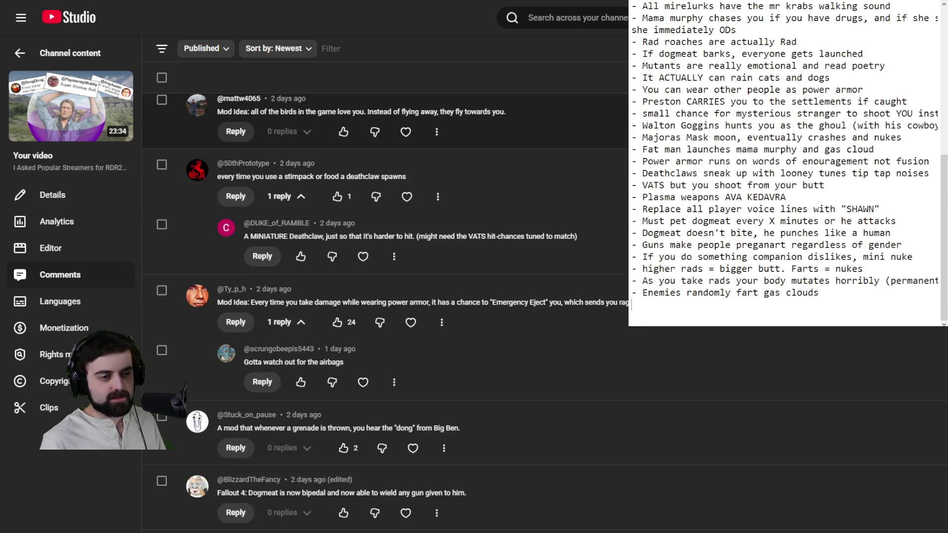
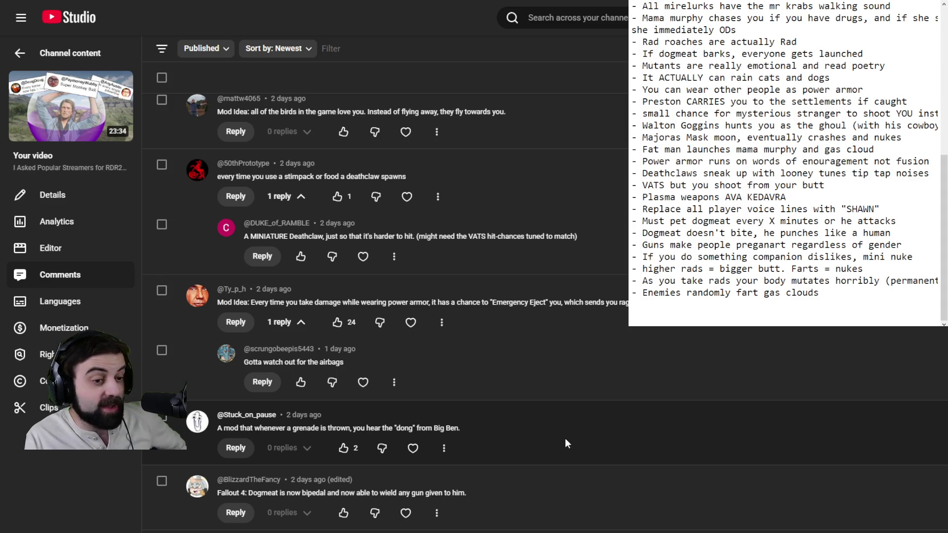
Scroll down through the YouTube Studio comments to read more mod ideas.
{"action": "scroll", "coordinate": [552, 443], "scroll_direction": "down", "scroll_amount": 4}
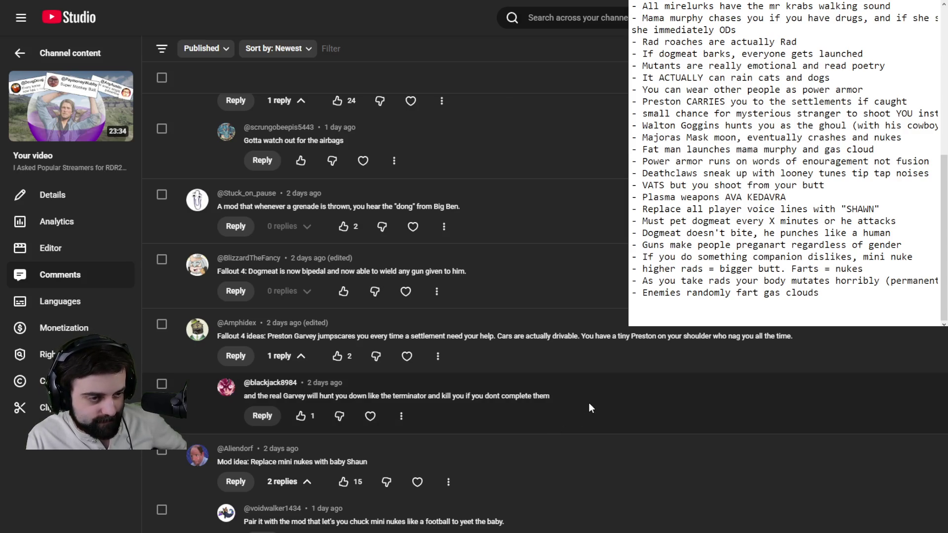
{"action": "scroll", "coordinate": [583, 410], "scroll_direction": "down", "scroll_amount": 4}
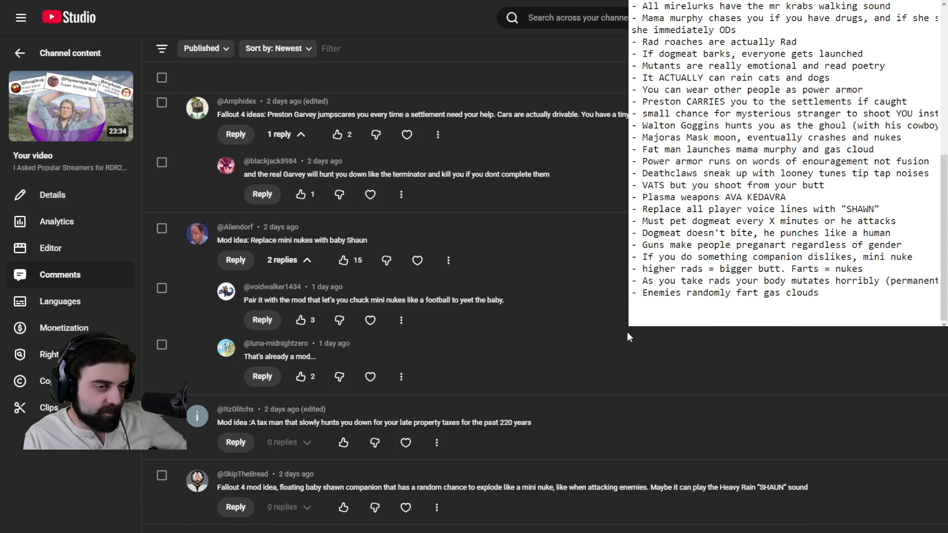
{"action": "scroll", "coordinate": [605, 351], "scroll_direction": "down", "scroll_amount": 4}
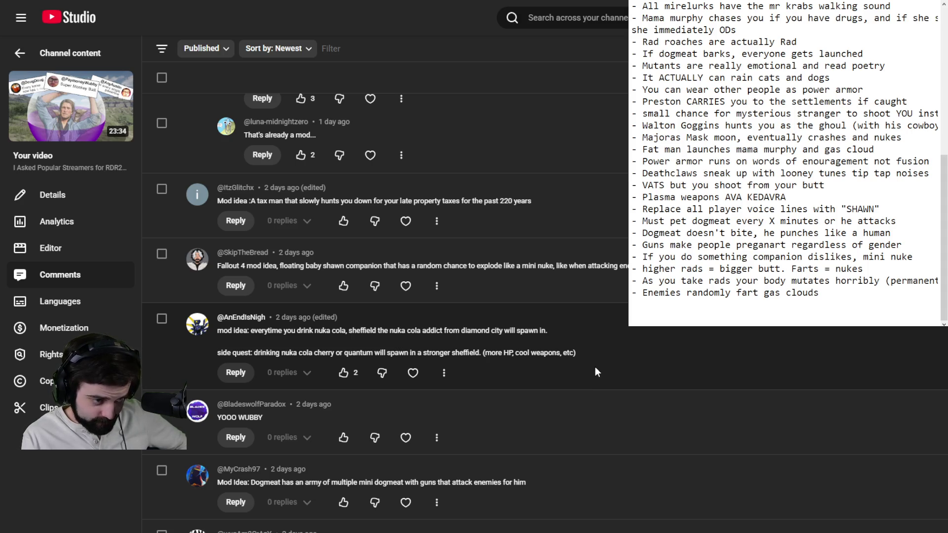
{"action": "scroll", "coordinate": [595, 370], "scroll_direction": "down", "scroll_amount": 3}
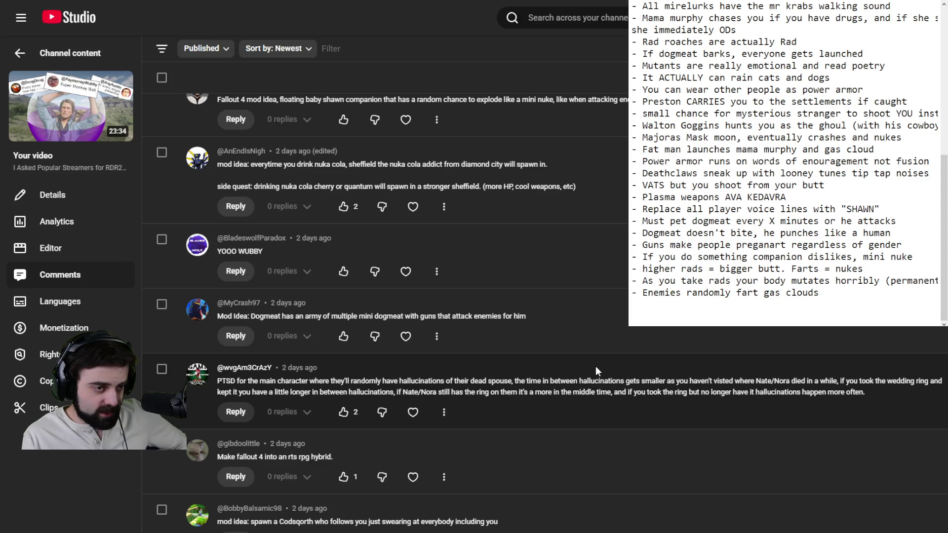
{"action": "scroll", "coordinate": [596, 367], "scroll_direction": "down", "scroll_amount": 2}
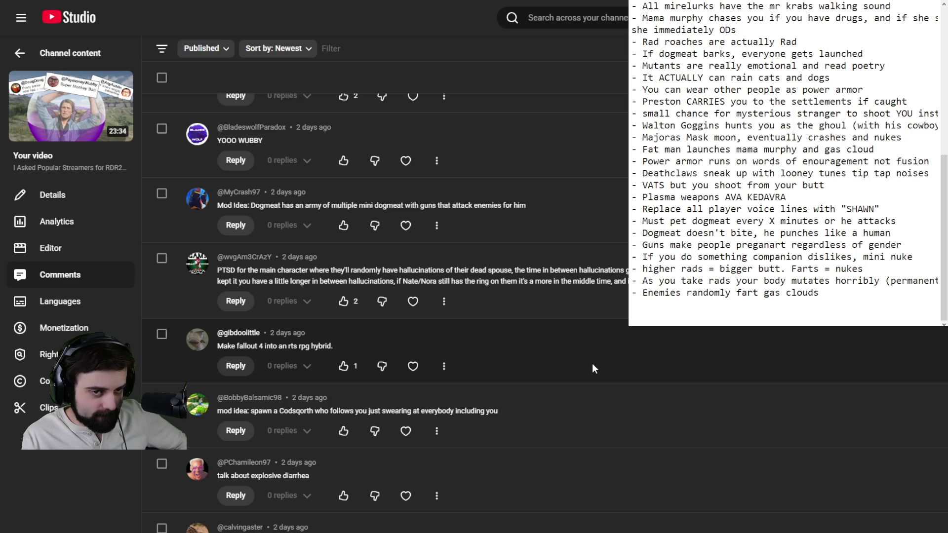
{"action": "scroll", "coordinate": [588, 363], "scroll_direction": "down", "scroll_amount": 2}
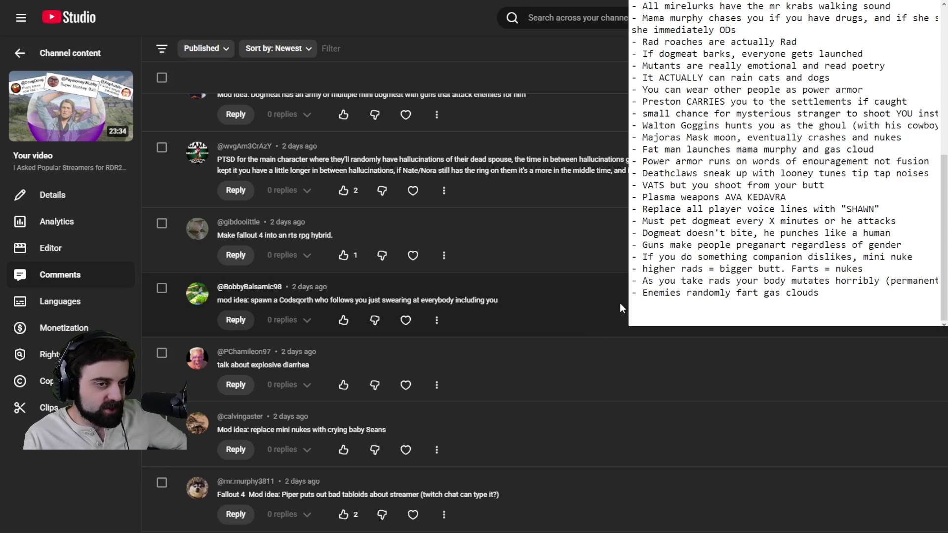
{"action": "scroll", "coordinate": [619, 304], "scroll_direction": "down", "scroll_amount": 3}
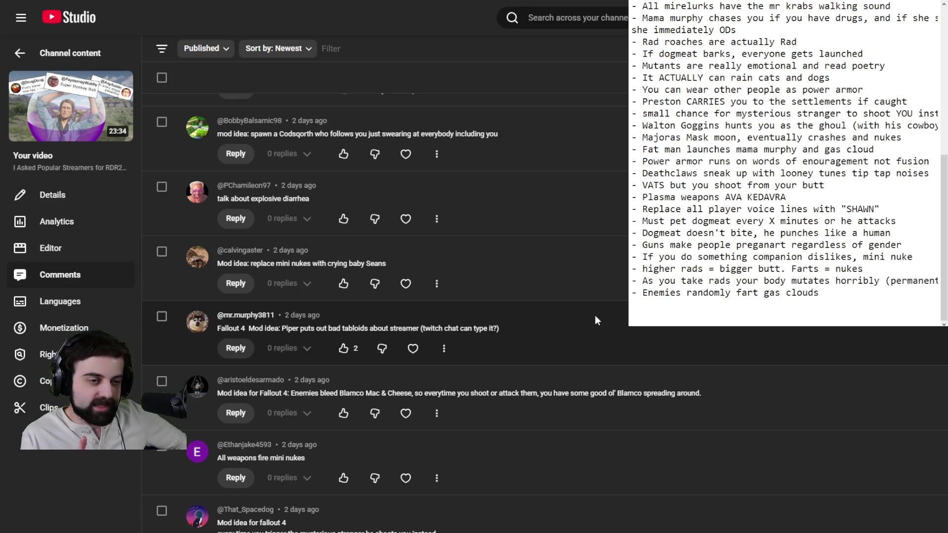
Append the bullet '- Custom newspapapers' to the end of the Notepad list.
{"action": "left_click", "coordinate": [699, 310]}
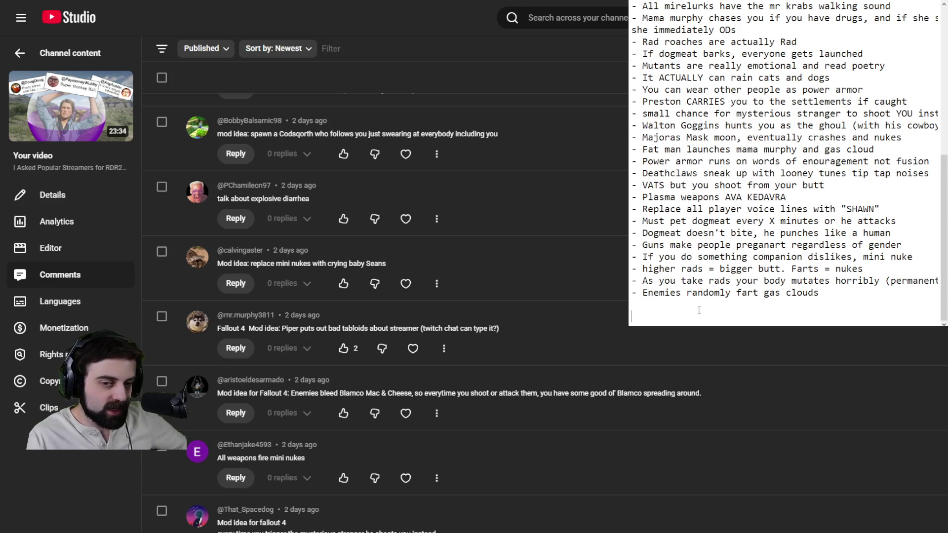
{"action": "key", "text": "BackSpace"}
{"action": "type", "text": "\\-"}
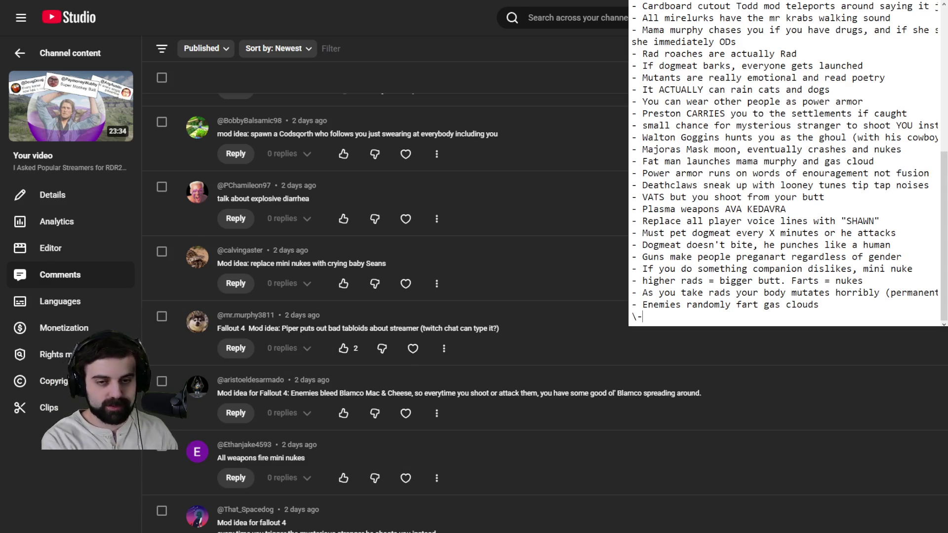
{"action": "key", "text": "BackSpace"}
{"action": "key", "text": "BackSpace"}
{"action": "type", "text": "- C"}
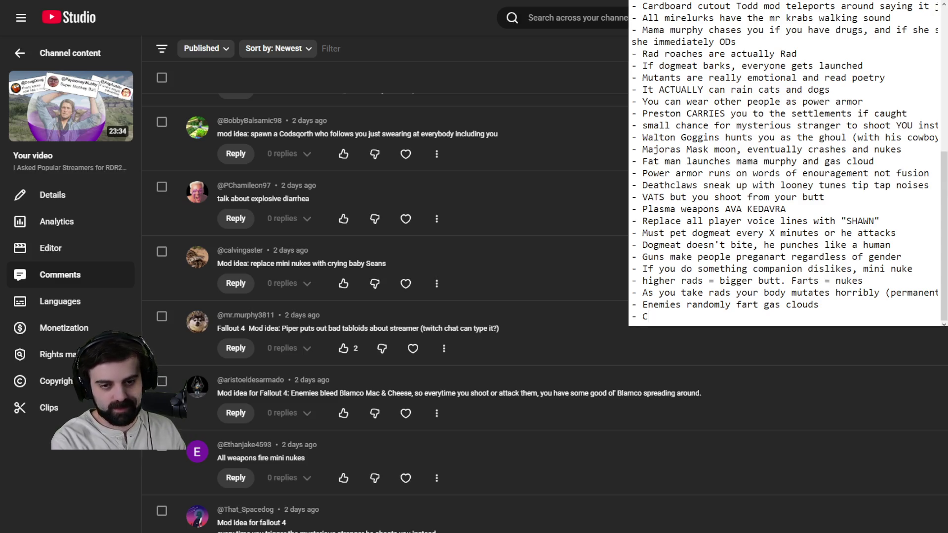
{"action": "type", "text": "ustom newspa"}
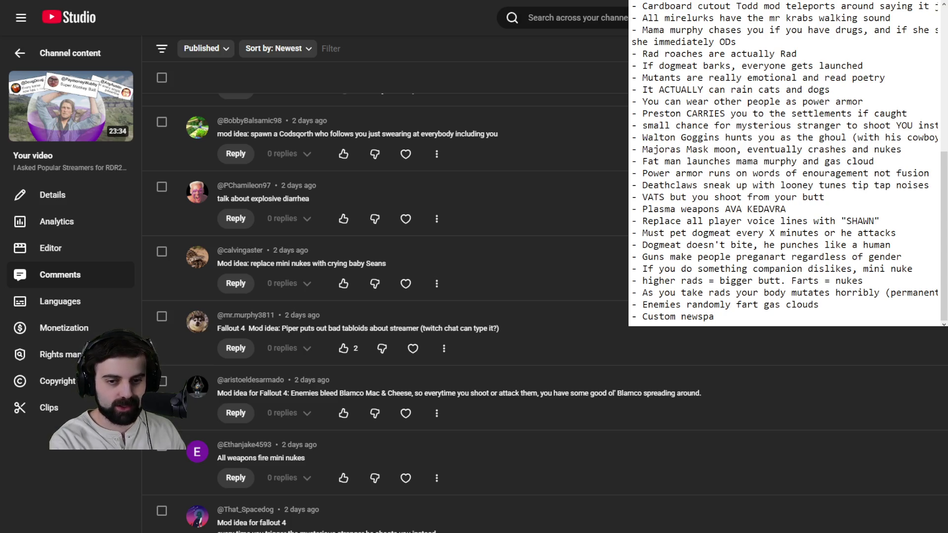
{"action": "type", "text": "papers"}
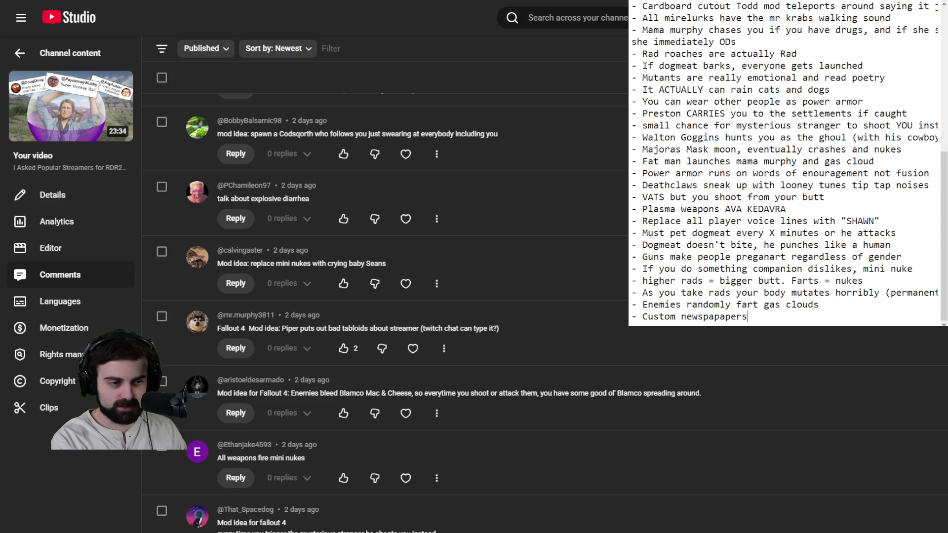
{"action": "key", "text": "ctrl+a"}
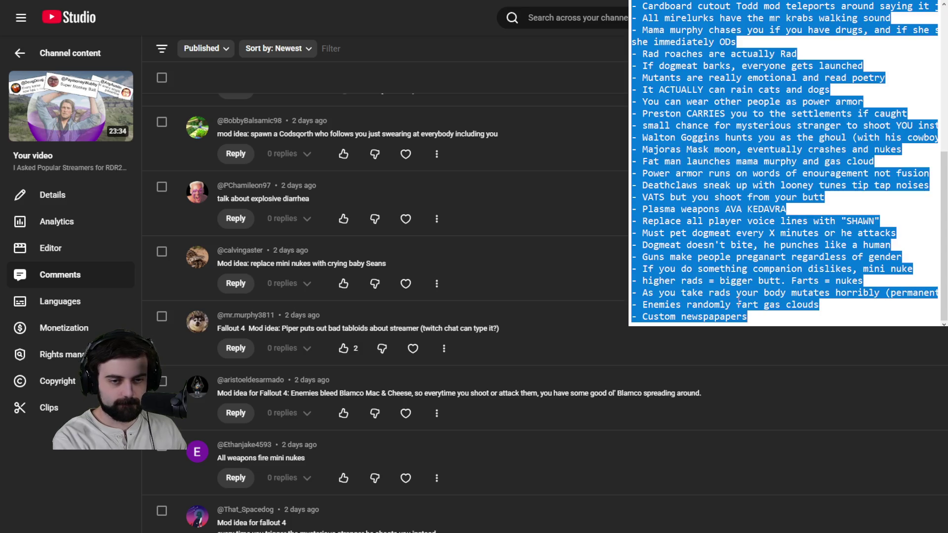
{"action": "left_click", "coordinate": [739, 302]}
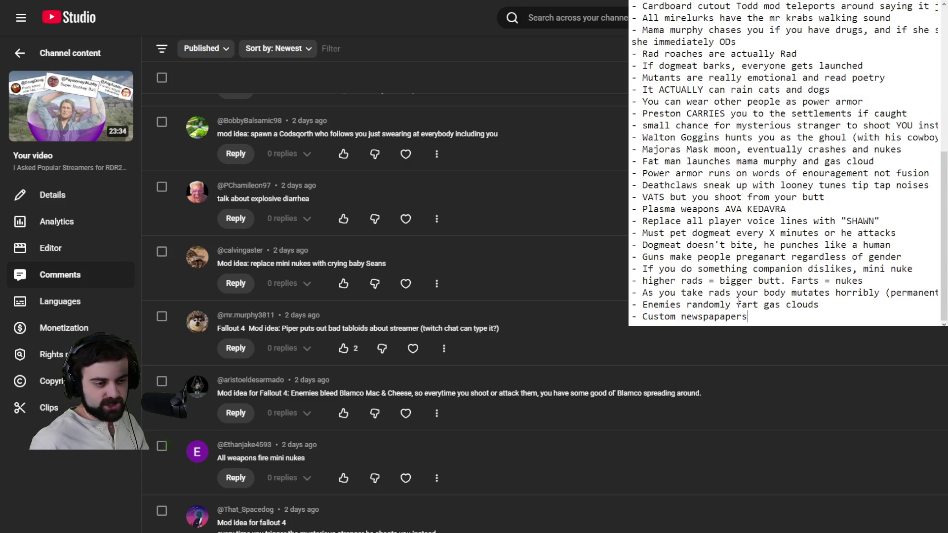
{"action": "scroll", "coordinate": [385, 311], "scroll_direction": "down", "scroll_amount": 5}
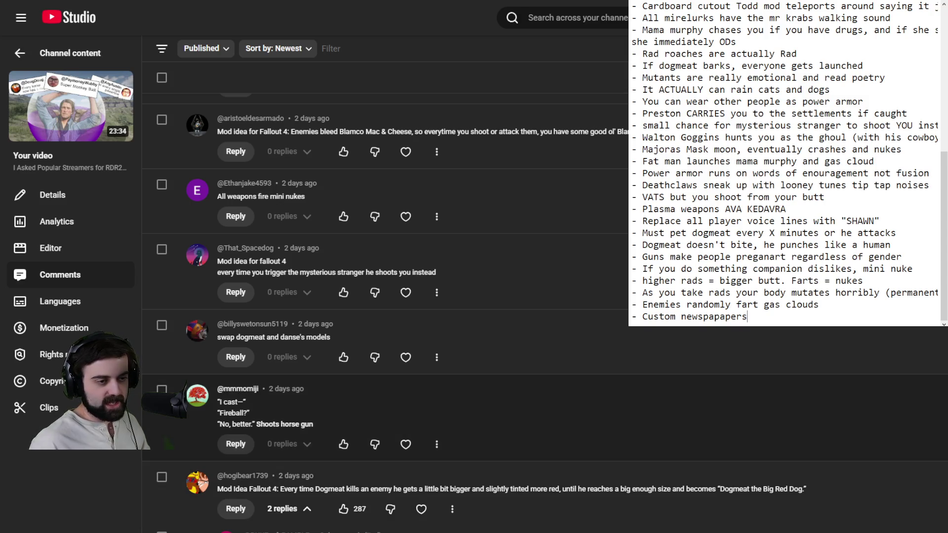
{"action": "scroll", "coordinate": [385, 346], "scroll_direction": "down", "scroll_amount": 4}
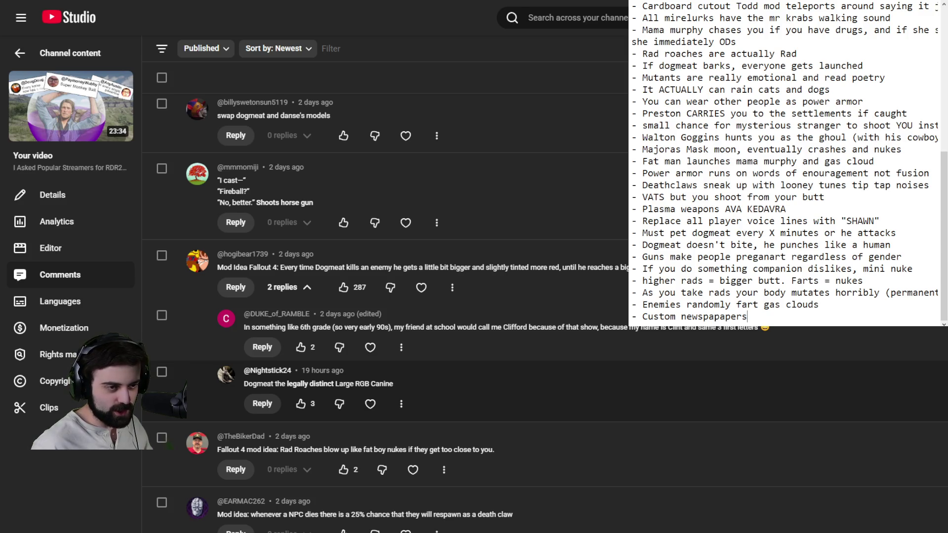
{"action": "scroll", "coordinate": [445, 391], "scroll_direction": "down", "scroll_amount": 2}
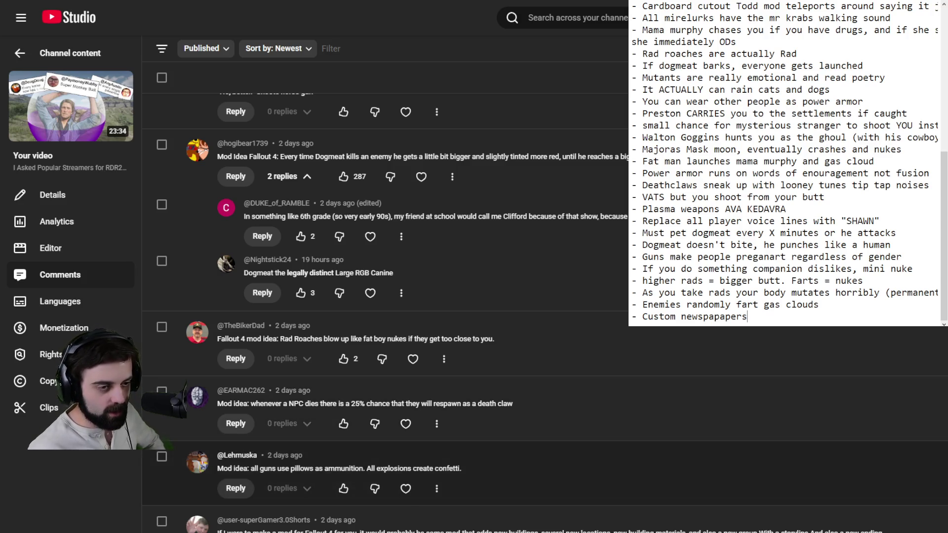
{"action": "scroll", "coordinate": [385, 311], "scroll_direction": "down", "scroll_amount": 3}
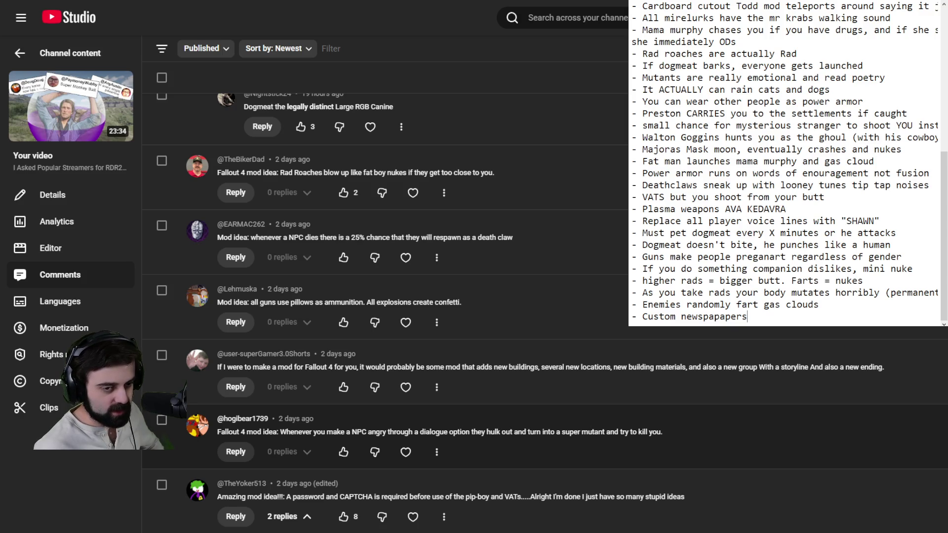
{"action": "scroll", "coordinate": [386, 311], "scroll_direction": "down", "scroll_amount": 3}
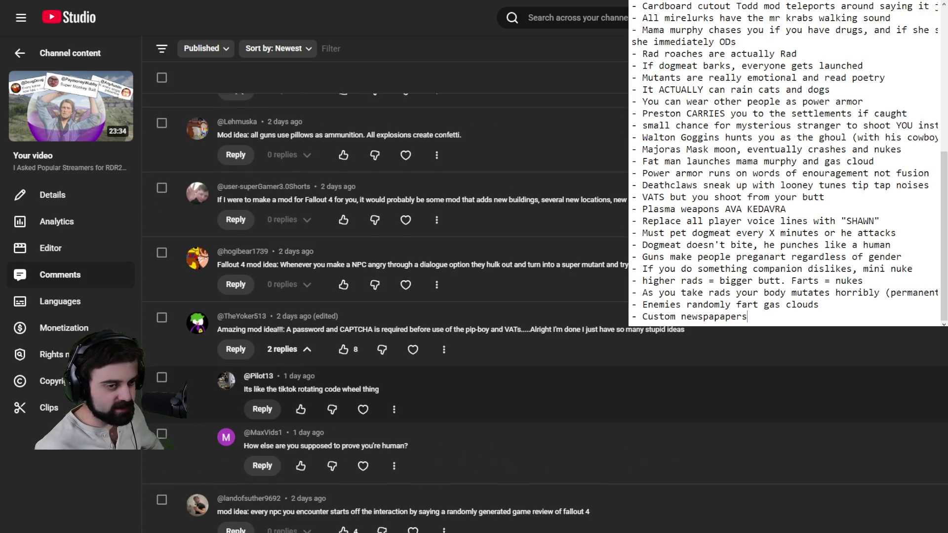
{"action": "scroll", "coordinate": [385, 296], "scroll_direction": "down", "scroll_amount": 5}
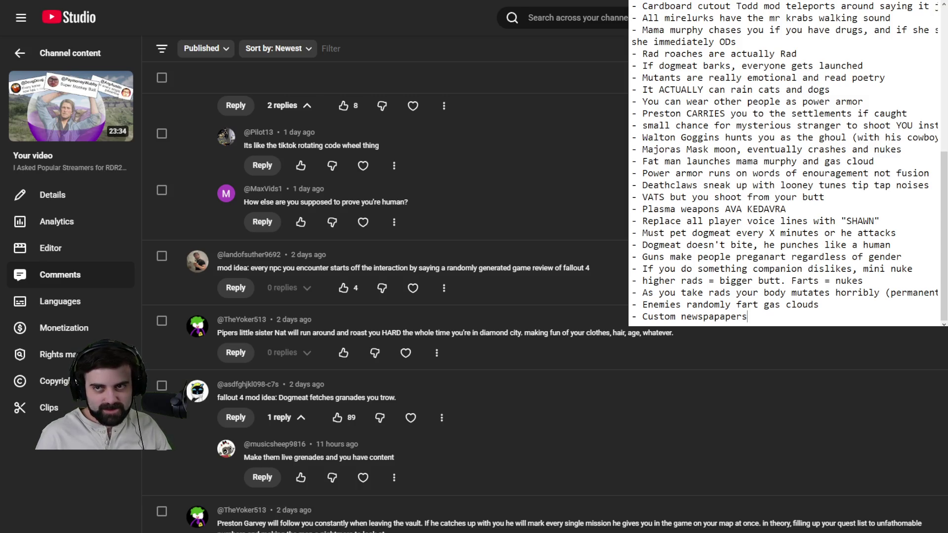
Add the bullet '- Dogmeat fetches grenades' on a new line below Custom newspapapers.
{"action": "key", "text": "Return"}
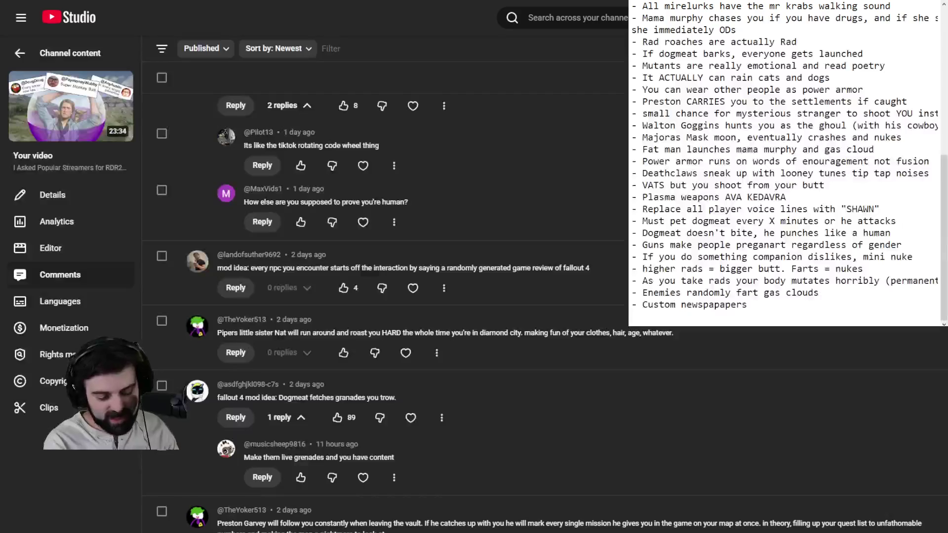
{"action": "type", "text": "-"}
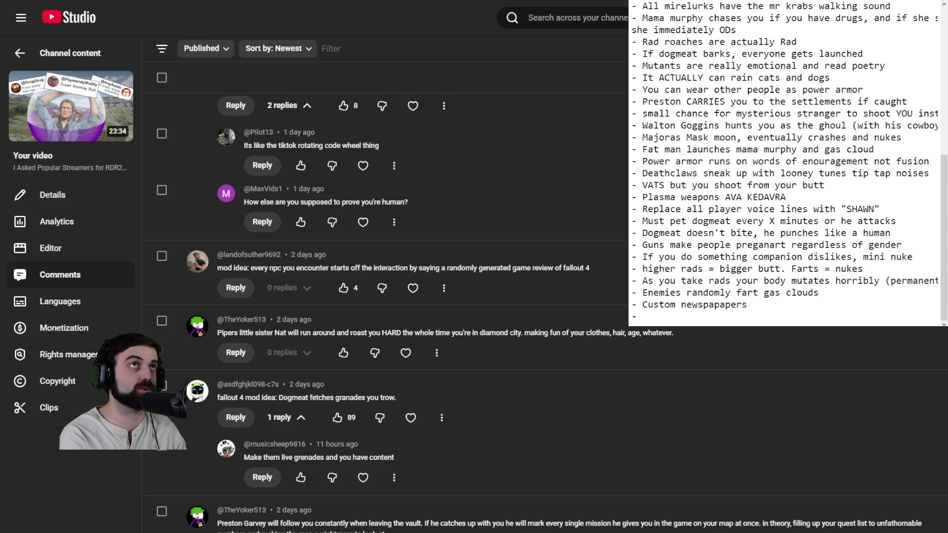
{"action": "type", "text": "Dogmeat "}
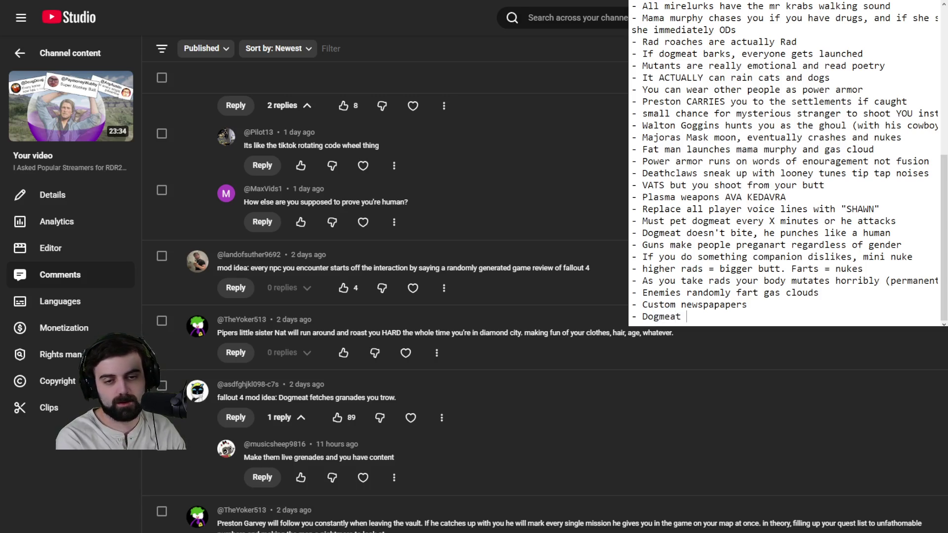
{"action": "type", "text": "fetches grenades"}
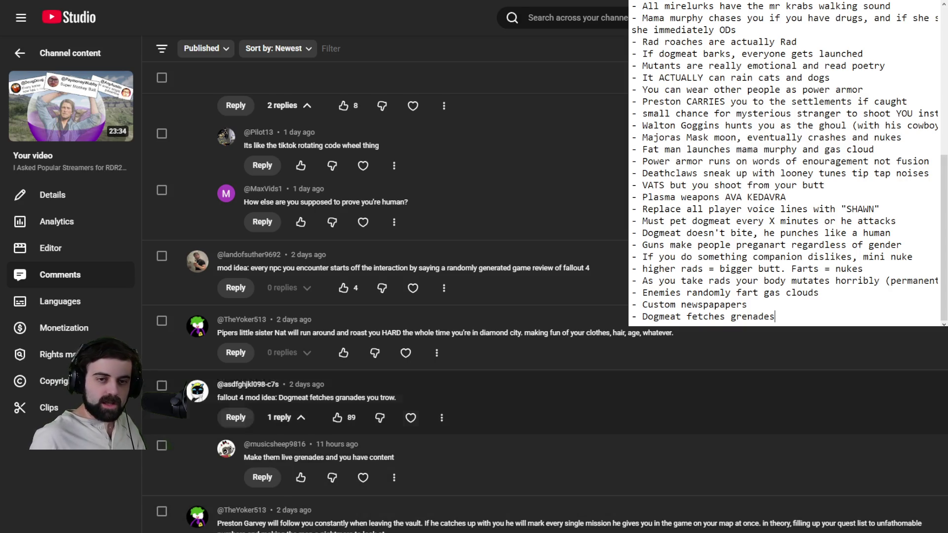
{"action": "scroll", "coordinate": [731, 209], "scroll_direction": "up", "scroll_amount": 4}
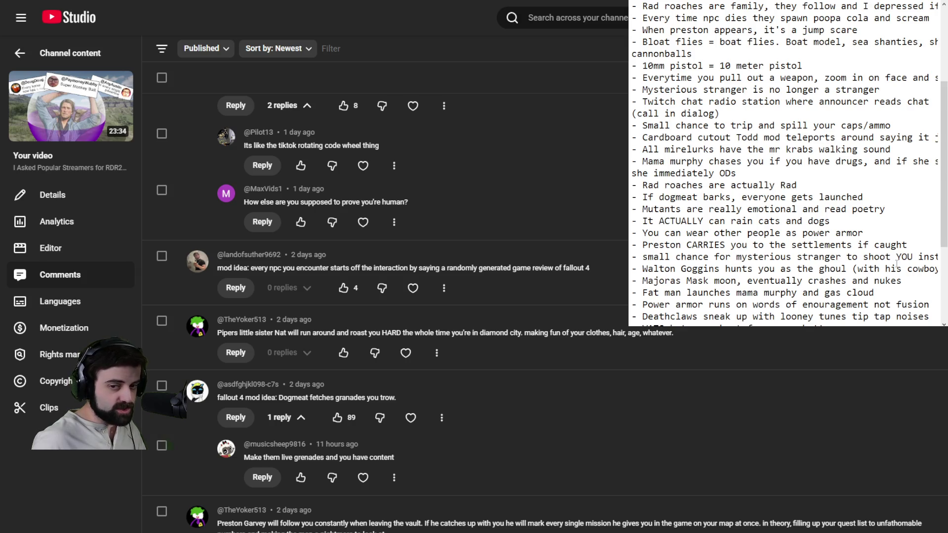
{"action": "scroll", "coordinate": [896, 264], "scroll_direction": "down", "scroll_amount": 4}
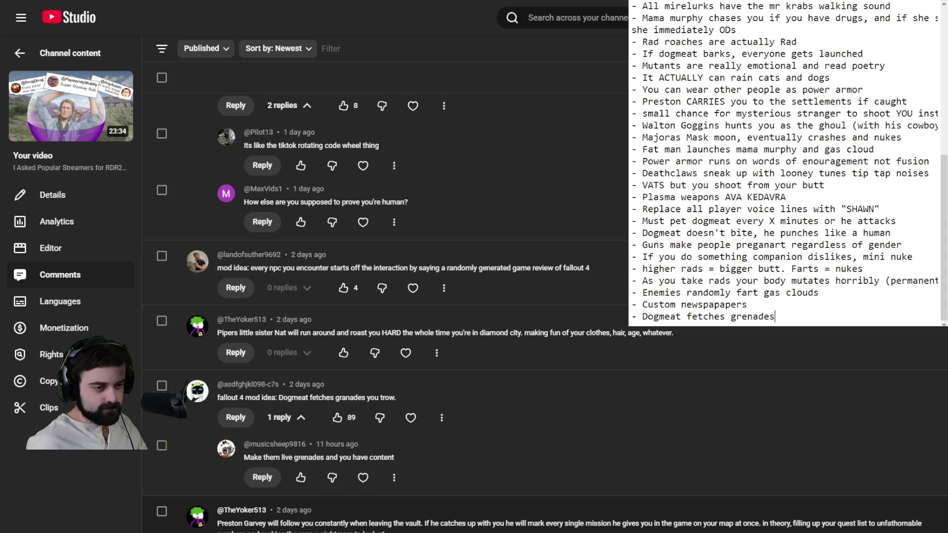
{"action": "scroll", "coordinate": [386, 296], "scroll_direction": "down", "scroll_amount": 4}
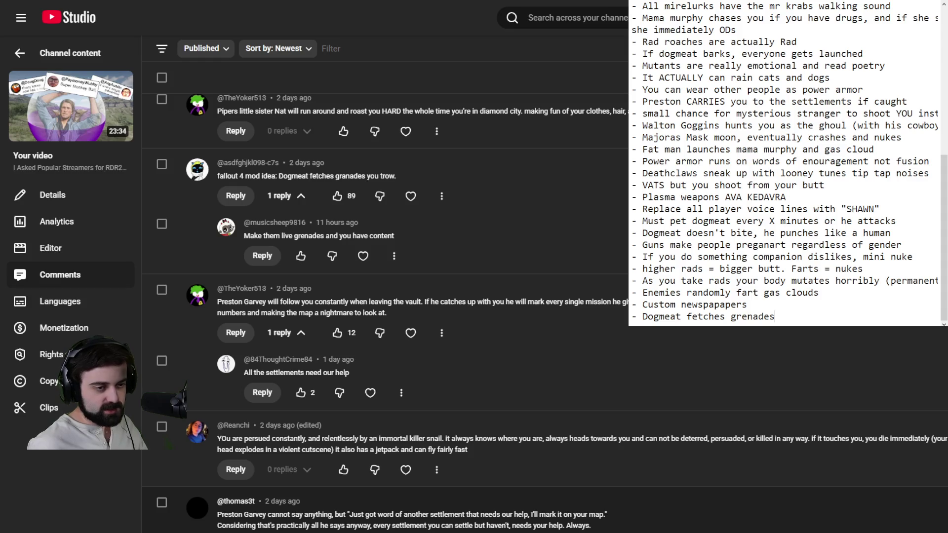
{"action": "scroll", "coordinate": [386, 296], "scroll_direction": "down", "scroll_amount": 4}
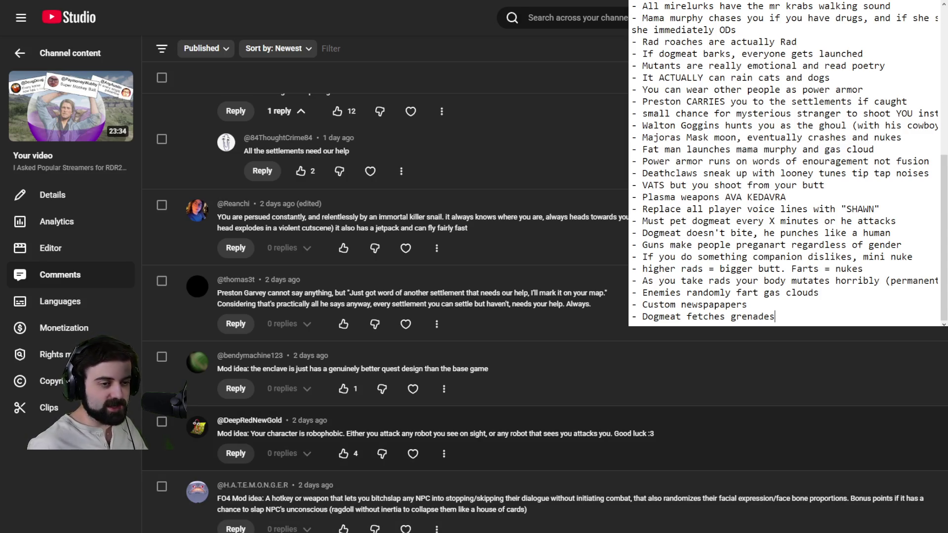
{"action": "scroll", "coordinate": [385, 346], "scroll_direction": "down", "scroll_amount": 2}
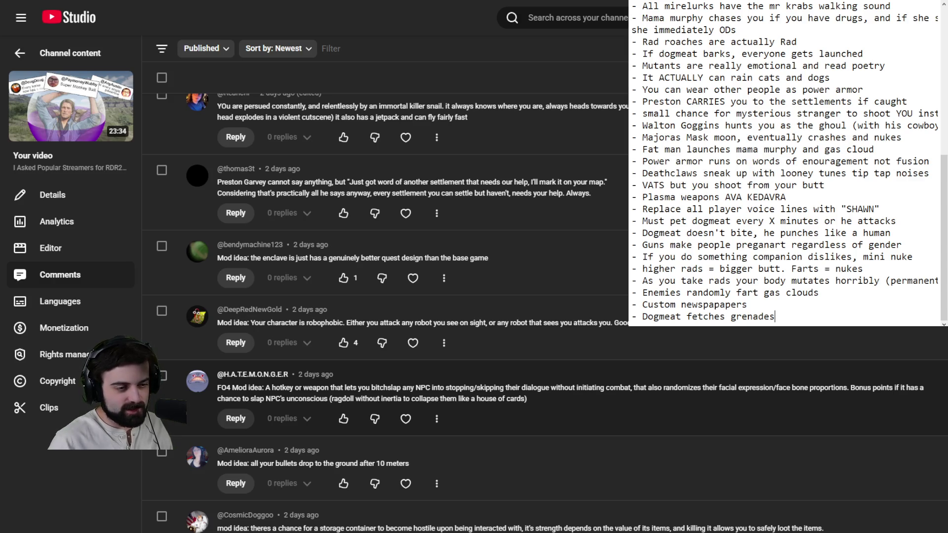
Scroll down the comments until the super mutant MIRV idea is visible.
{"action": "scroll", "coordinate": [544, 311], "scroll_direction": "down", "scroll_amount": 3}
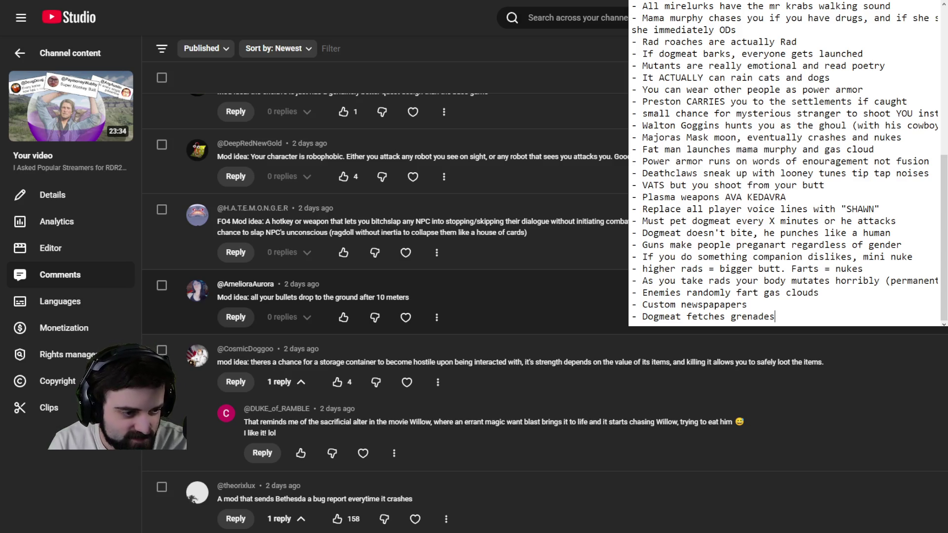
{"action": "scroll", "coordinate": [375, 317], "scroll_direction": "down", "scroll_amount": 5}
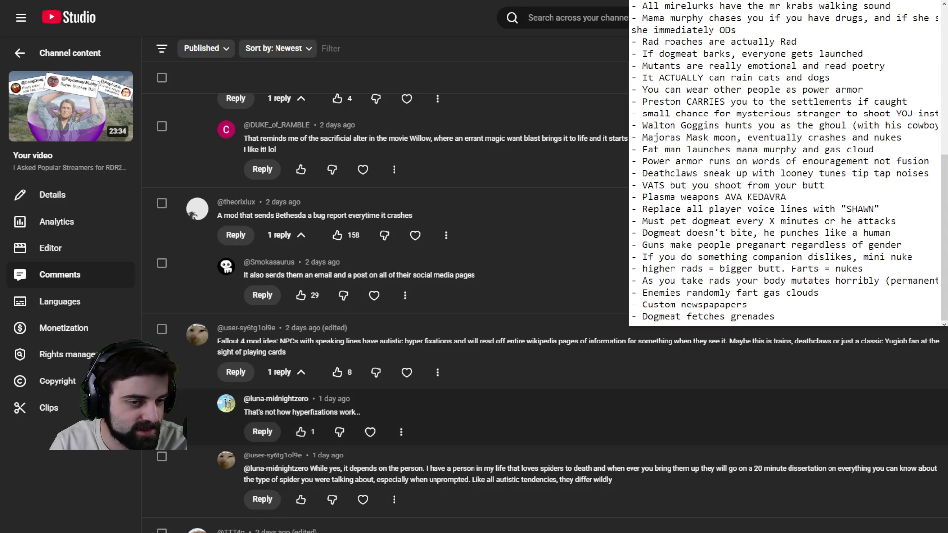
{"action": "scroll", "coordinate": [385, 405], "scroll_direction": "down", "scroll_amount": 5}
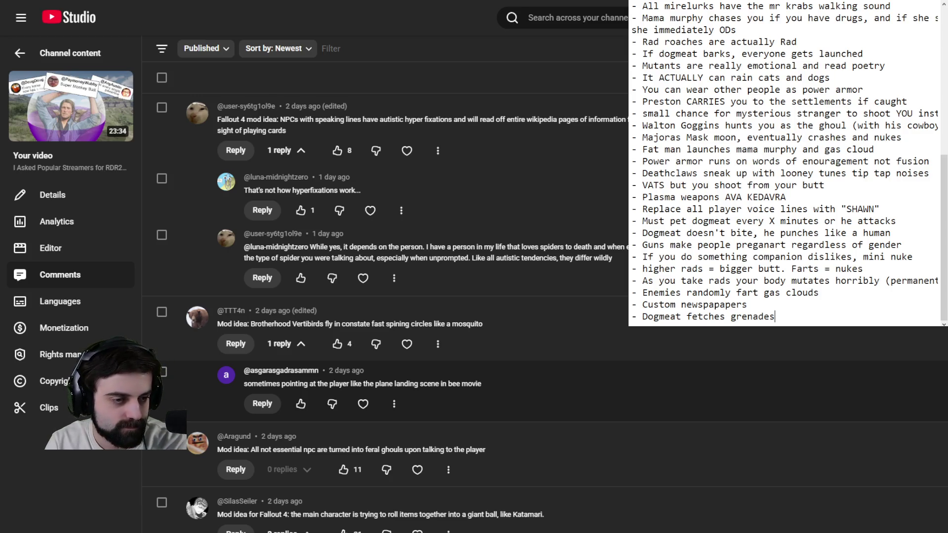
{"action": "scroll", "coordinate": [385, 311], "scroll_direction": "down", "scroll_amount": 3}
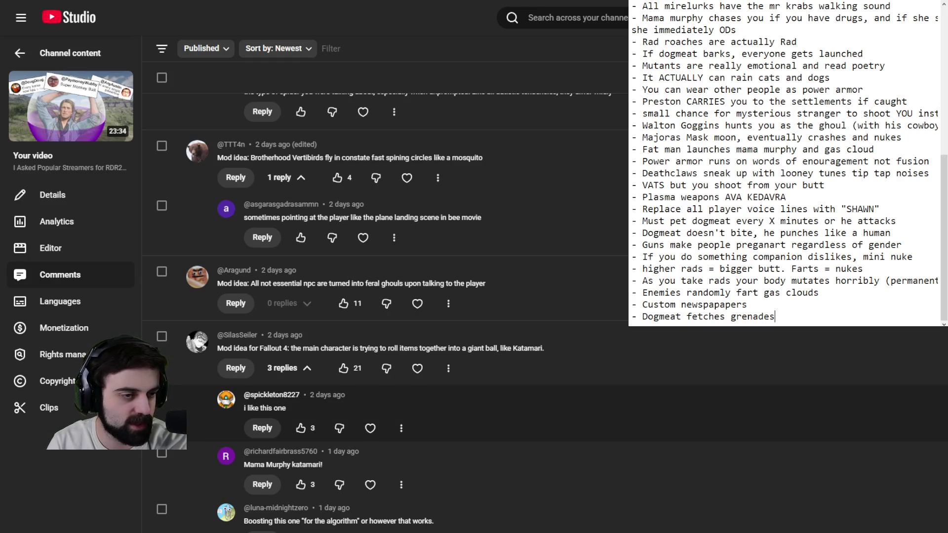
{"action": "scroll", "coordinate": [385, 311], "scroll_direction": "down", "scroll_amount": 5}
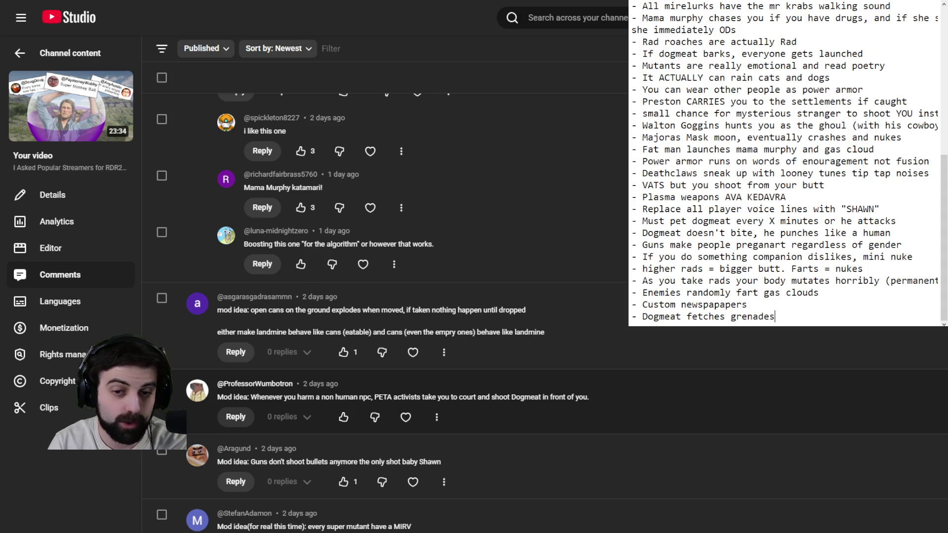
{"action": "scroll", "coordinate": [741, 183], "scroll_direction": "up", "scroll_amount": 8}
{"action": "scroll", "coordinate": [741, 183], "scroll_direction": "down", "scroll_amount": 8}
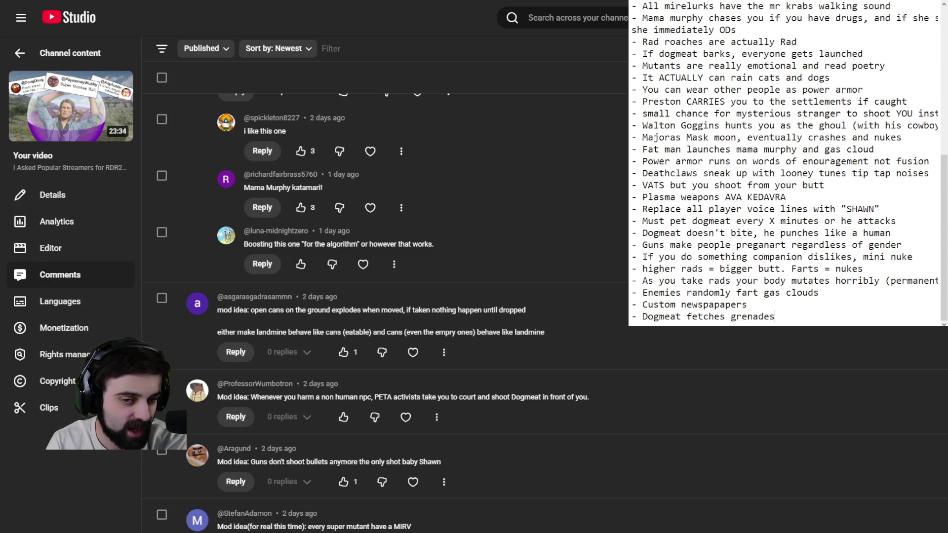
{"action": "scroll", "coordinate": [385, 311], "scroll_direction": "down", "scroll_amount": 3}
{"action": "scroll", "coordinate": [385, 311], "scroll_direction": "up", "scroll_amount": 2}
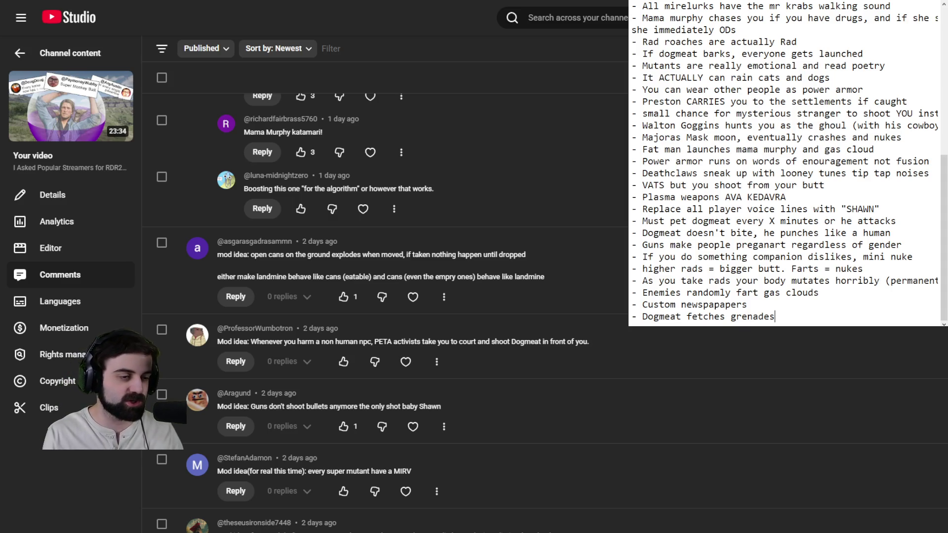
{"action": "scroll", "coordinate": [385, 296], "scroll_direction": "down", "scroll_amount": 7}
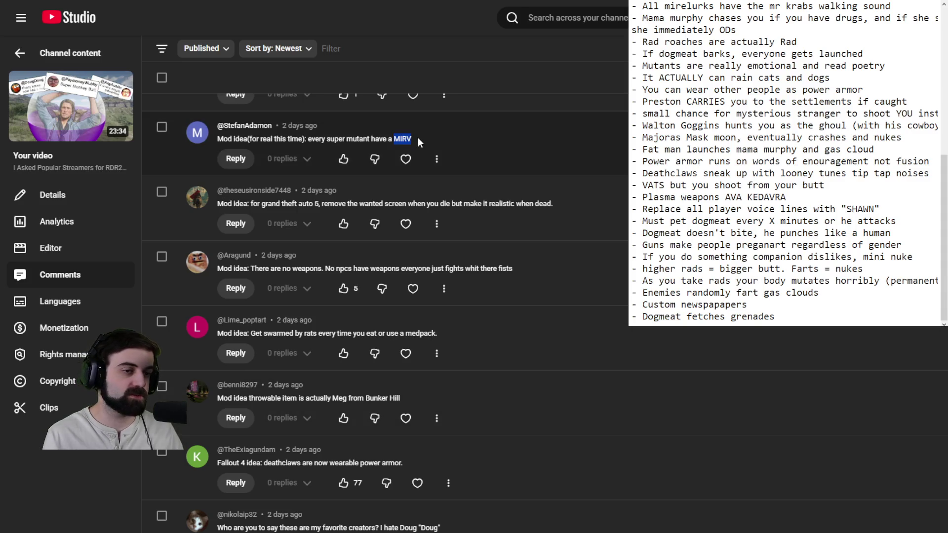
Clear the MIRV text selection and scroll down to the Fallout 1 style skeleton deaths comment.
{"action": "left_click", "coordinate": [418, 137]}
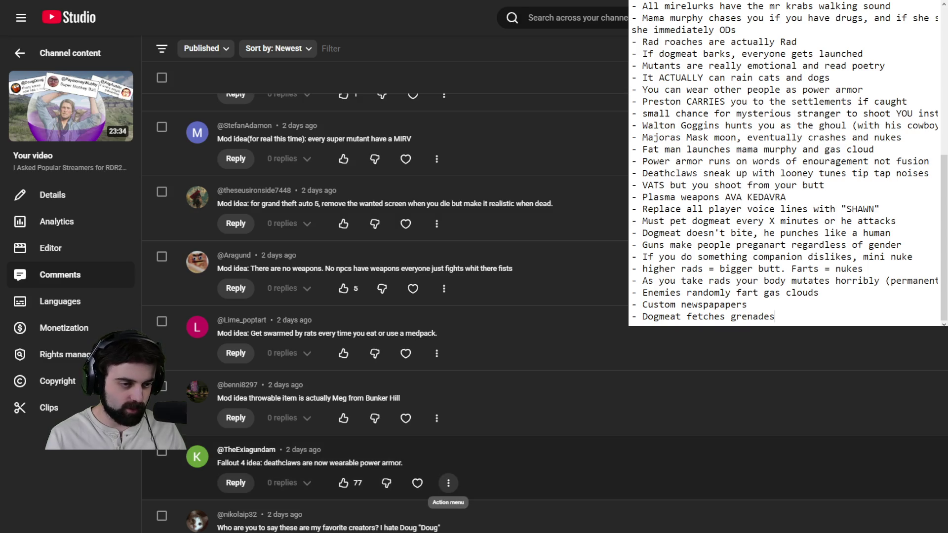
{"action": "scroll", "coordinate": [448, 483], "scroll_direction": "down", "scroll_amount": 4}
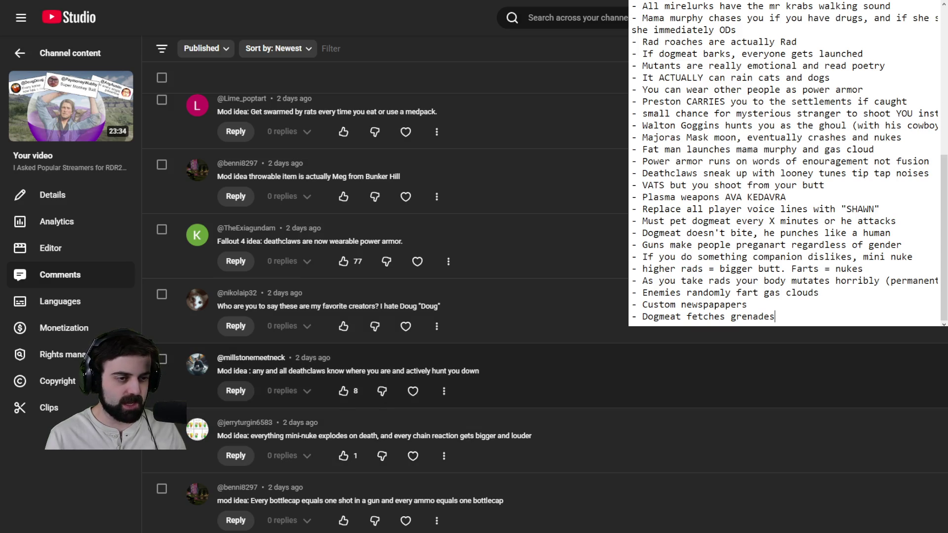
{"action": "scroll", "coordinate": [385, 306], "scroll_direction": "down", "scroll_amount": 3}
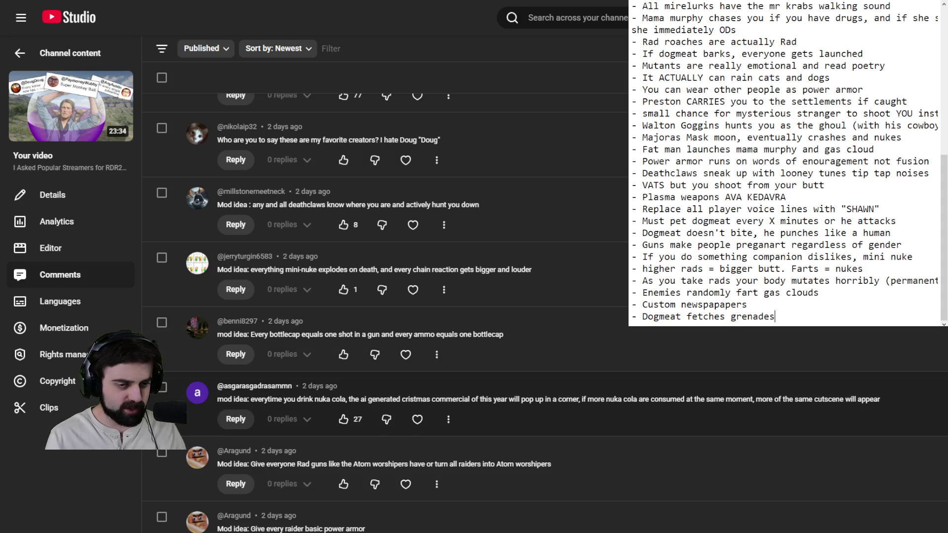
{"action": "scroll", "coordinate": [385, 311], "scroll_direction": "down", "scroll_amount": 3}
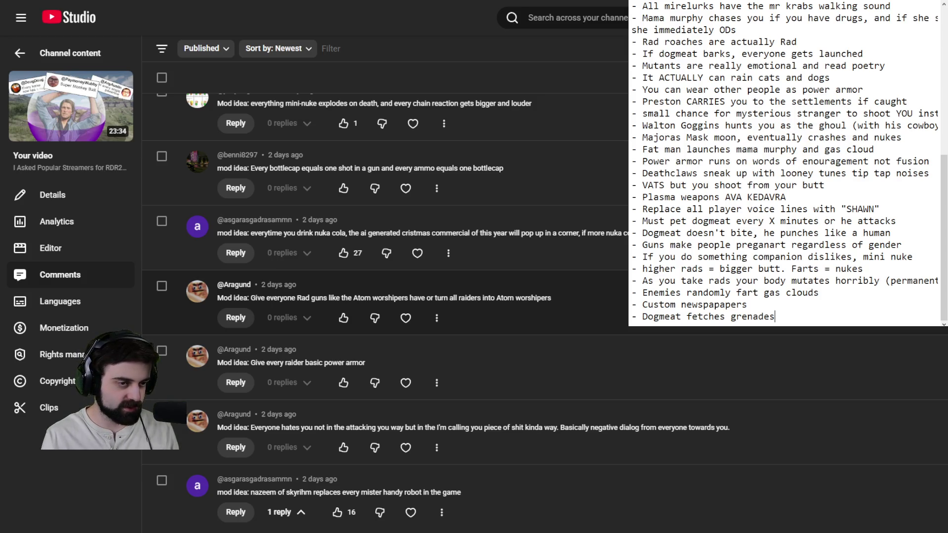
{"action": "scroll", "coordinate": [385, 296], "scroll_direction": "down", "scroll_amount": 3}
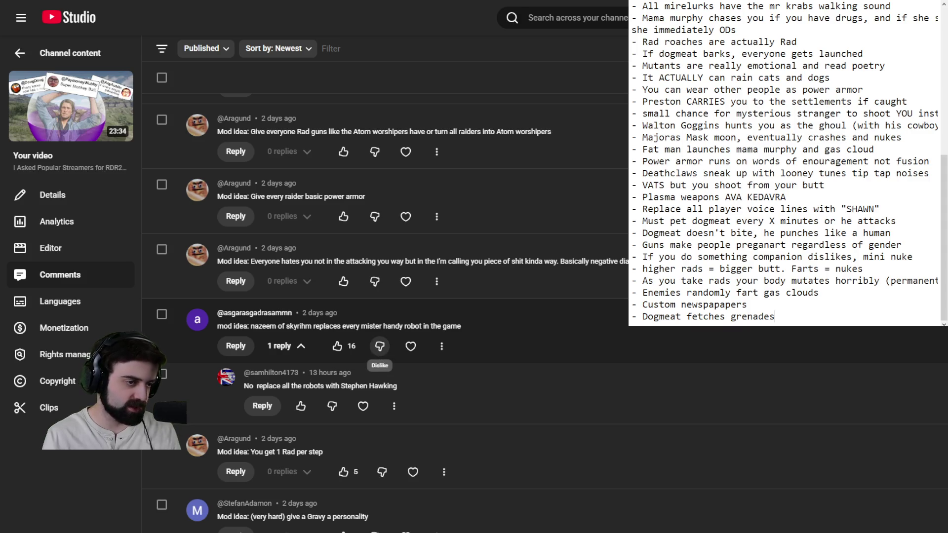
{"action": "scroll", "coordinate": [380, 346], "scroll_direction": "down", "scroll_amount": 3}
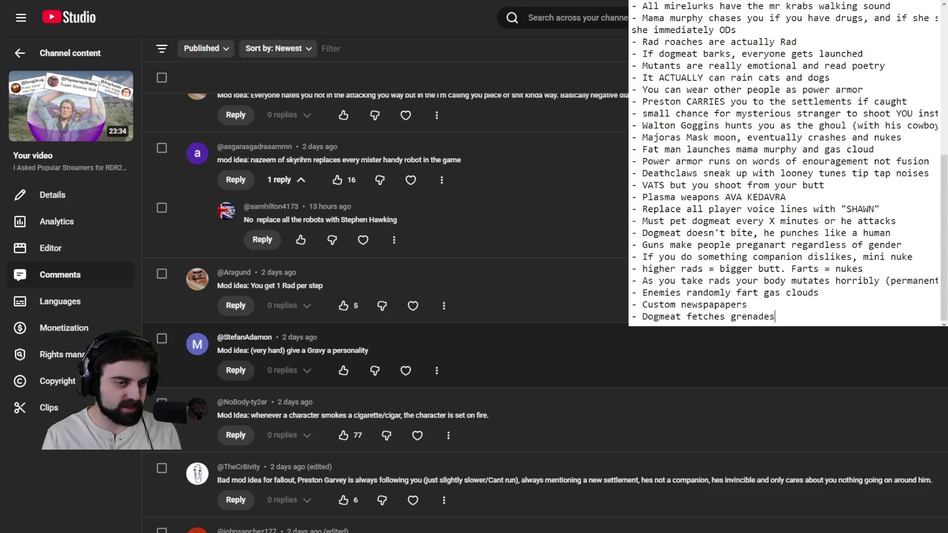
{"action": "scroll", "coordinate": [379, 347], "scroll_direction": "down", "scroll_amount": 3}
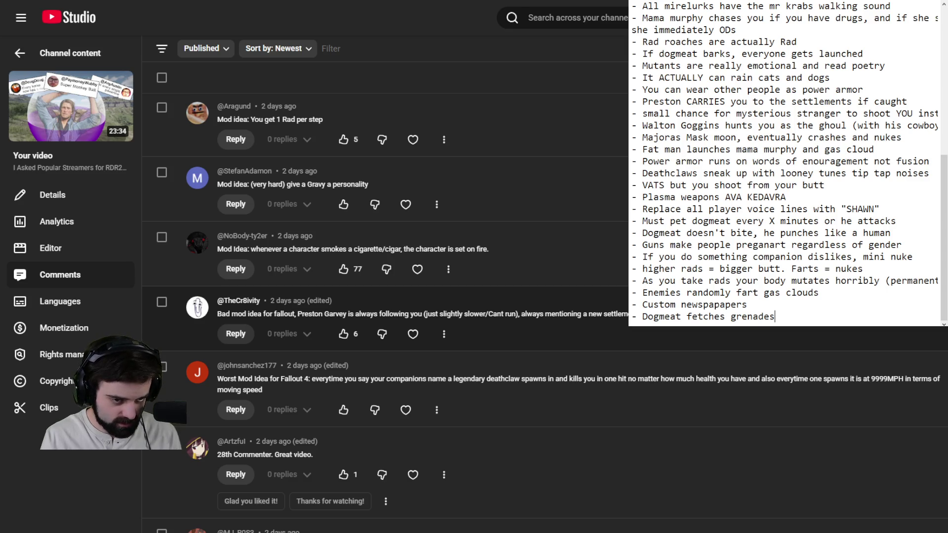
{"action": "scroll", "coordinate": [385, 297], "scroll_direction": "down", "scroll_amount": 5}
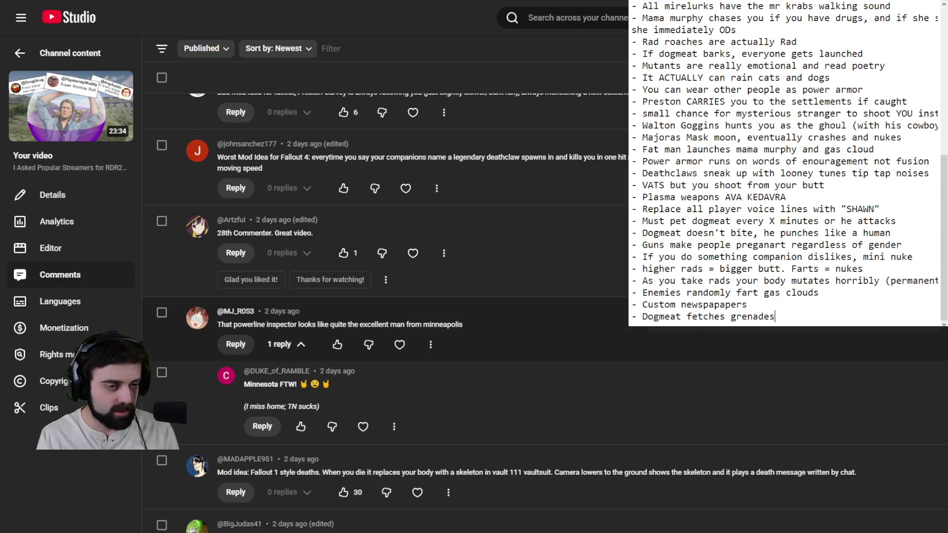
Scroll down to the comment about hallucinating items and enemies when irradiated.
{"action": "scroll", "coordinate": [385, 296], "scroll_direction": "down", "scroll_amount": 5}
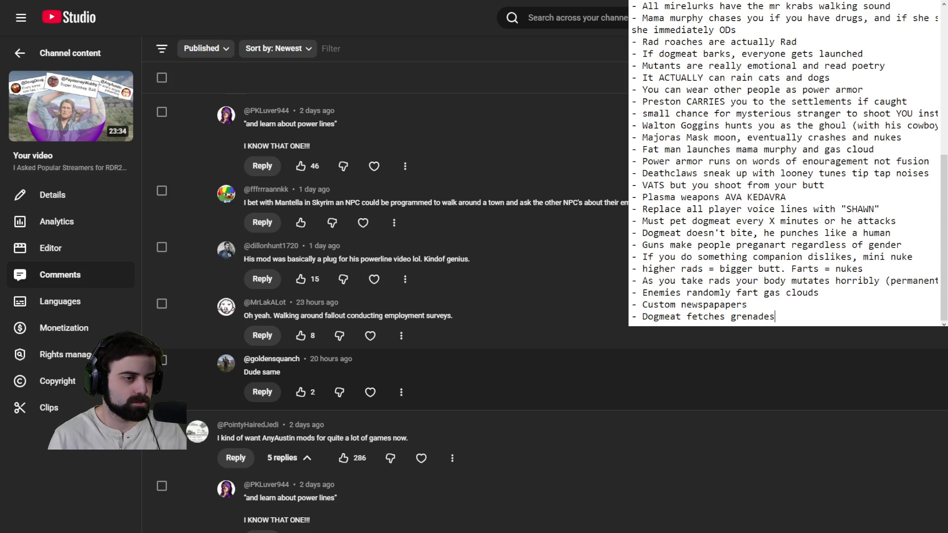
{"action": "scroll", "coordinate": [385, 296], "scroll_direction": "down", "scroll_amount": 5}
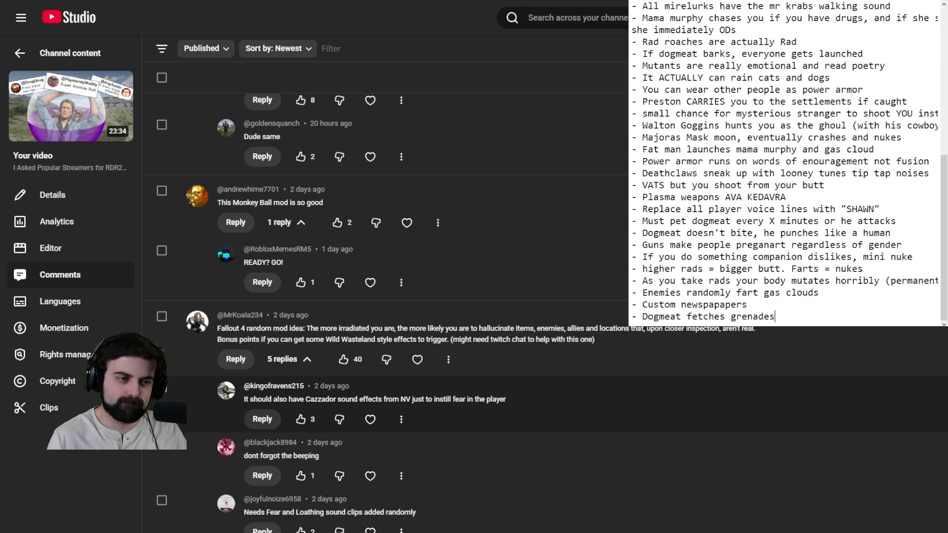
{"action": "scroll", "coordinate": [385, 296], "scroll_direction": "down", "scroll_amount": 5}
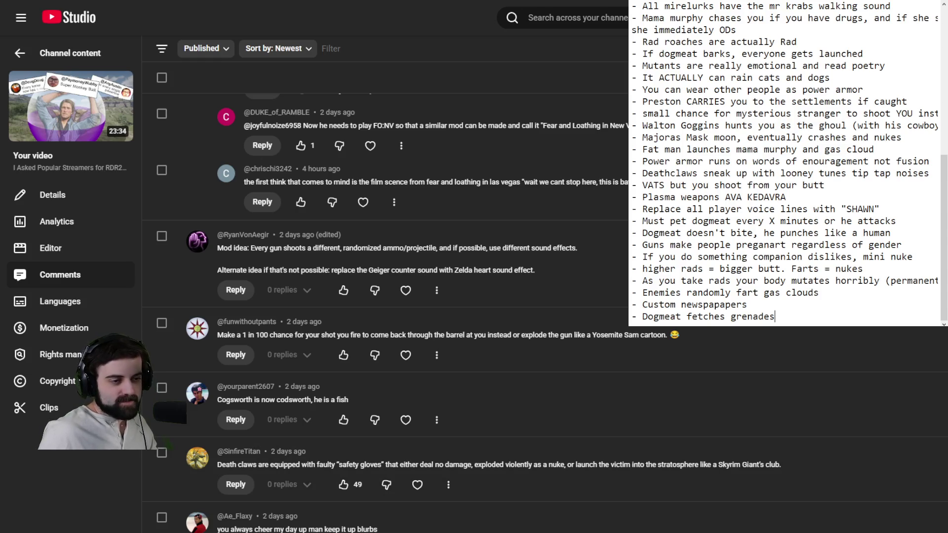
Scroll down to the Todd Howard spawning idea thread with 17 replies.
{"action": "scroll", "coordinate": [385, 296], "scroll_direction": "down", "scroll_amount": 3}
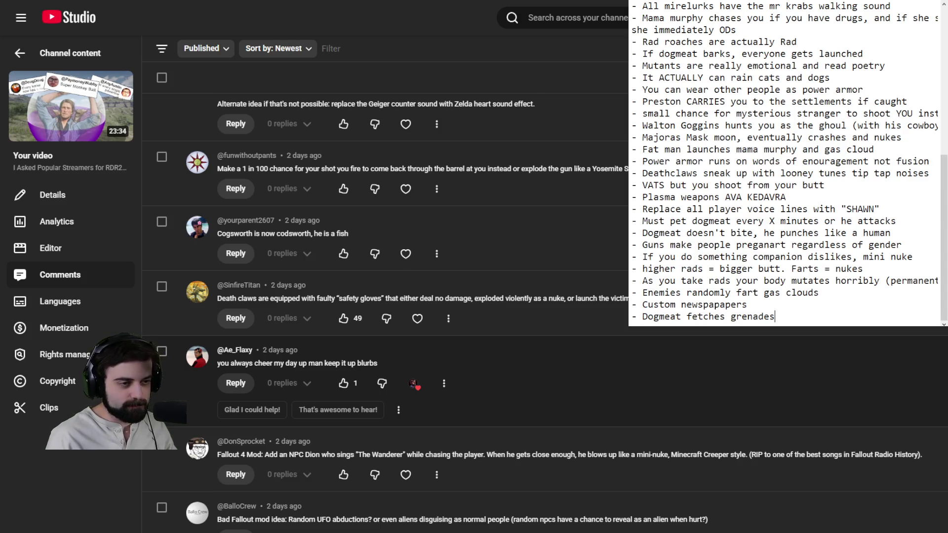
{"action": "scroll", "coordinate": [385, 297], "scroll_direction": "down", "scroll_amount": 4}
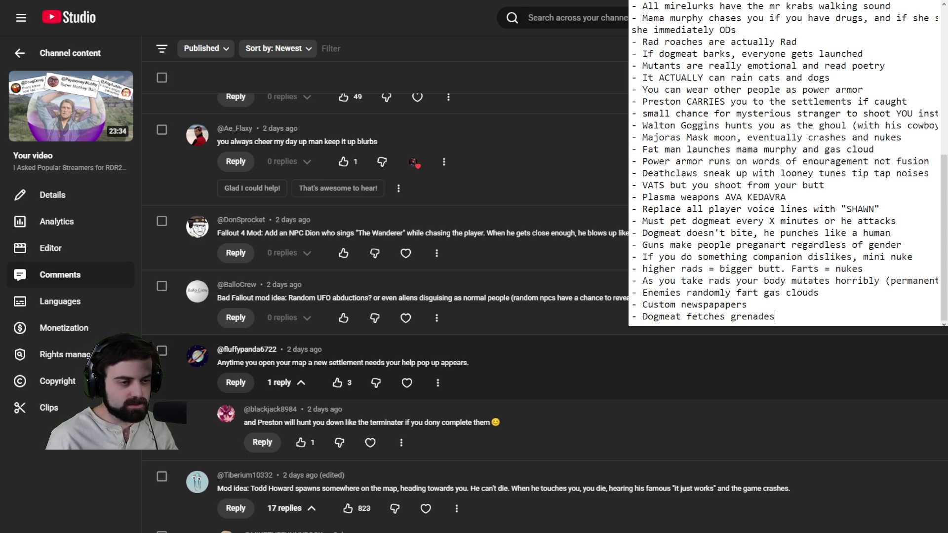
{"action": "scroll", "coordinate": [385, 311], "scroll_direction": "down", "scroll_amount": 5}
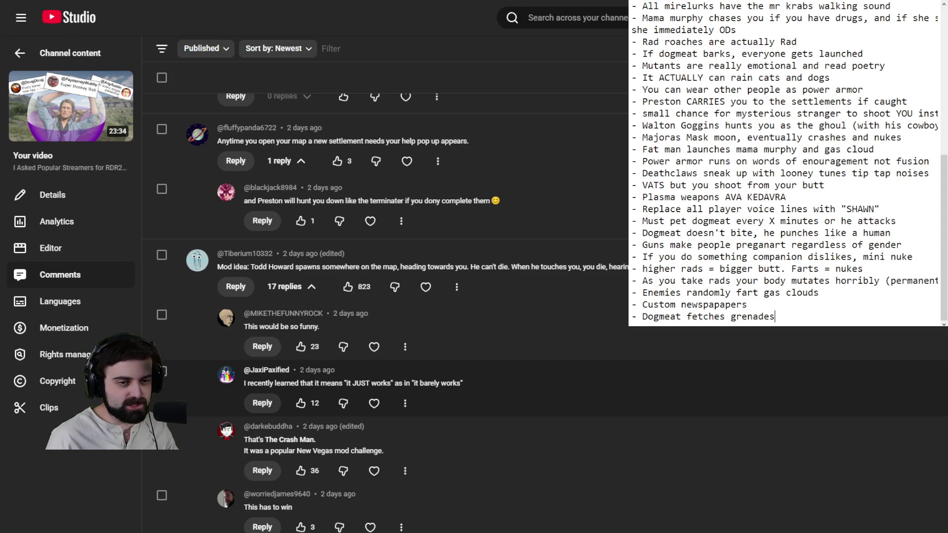
{"action": "scroll", "coordinate": [385, 297], "scroll_direction": "down", "scroll_amount": 1}
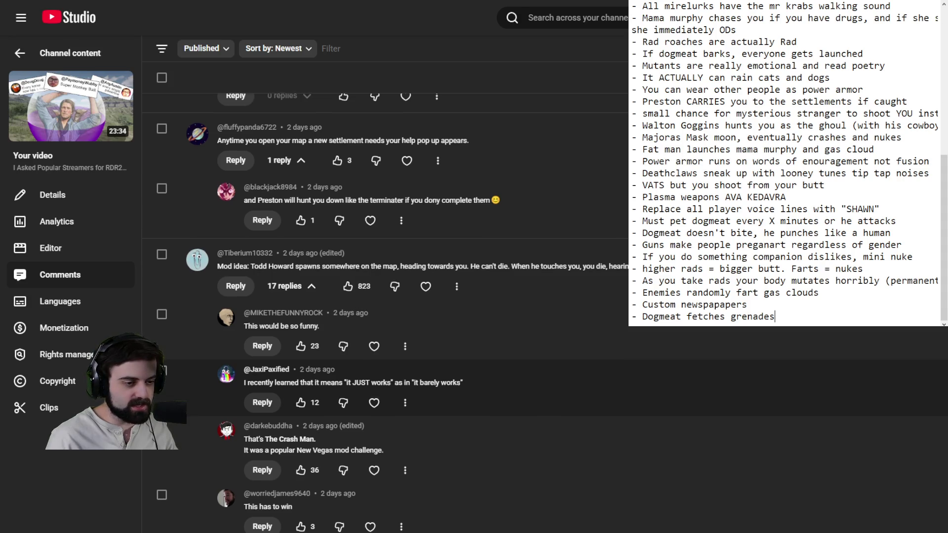
Show more replies in the Todd Howard thread to reveal the Immortal snail Todd reply.
{"action": "scroll", "coordinate": [385, 297], "scroll_direction": "down", "scroll_amount": 3}
{"action": "scroll", "coordinate": [385, 297], "scroll_direction": "up", "scroll_amount": 2}
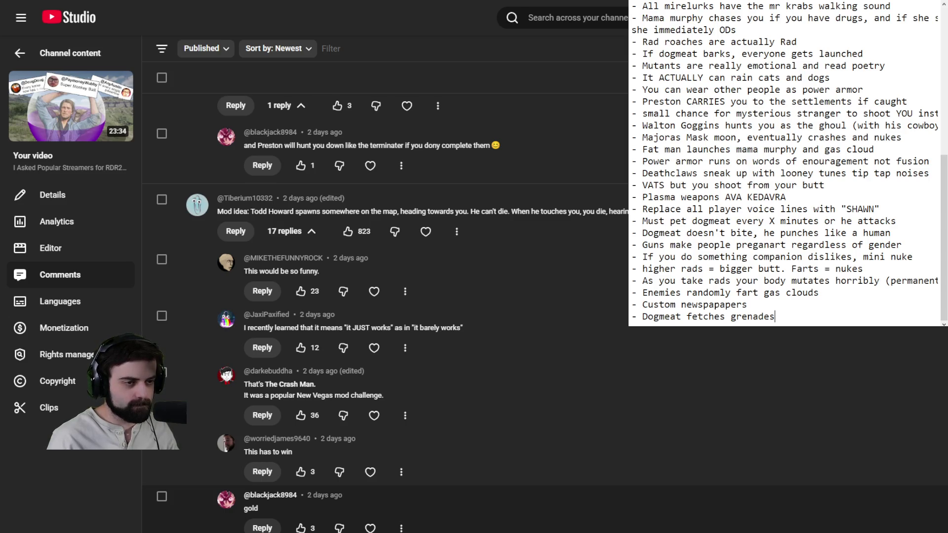
{"action": "scroll", "coordinate": [385, 297], "scroll_direction": "down", "scroll_amount": 5}
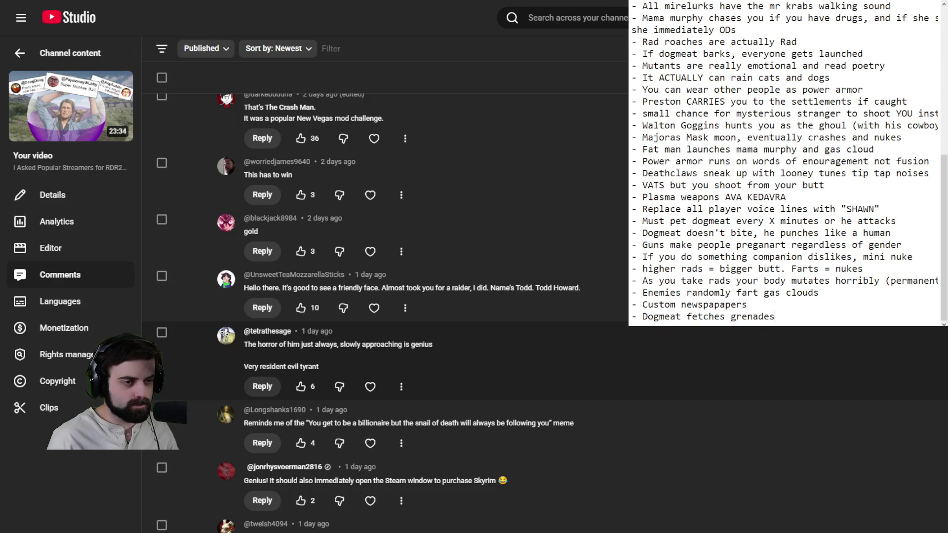
{"action": "scroll", "coordinate": [385, 296], "scroll_direction": "down", "scroll_amount": 4}
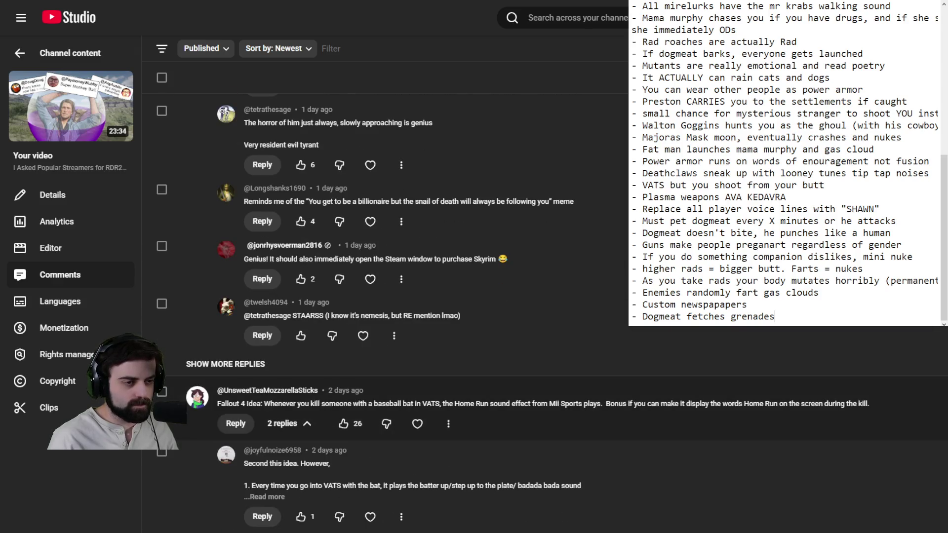
{"action": "left_click", "coordinate": [215, 365]}
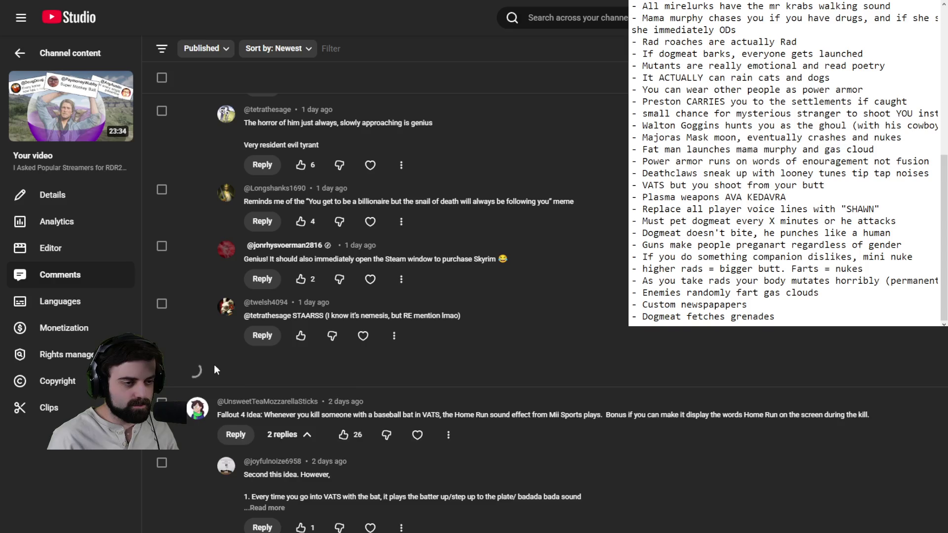
{"action": "scroll", "coordinate": [381, 390], "scroll_direction": "down", "scroll_amount": 5}
{"action": "scroll", "coordinate": [383, 383], "scroll_direction": "up", "scroll_amount": 10}
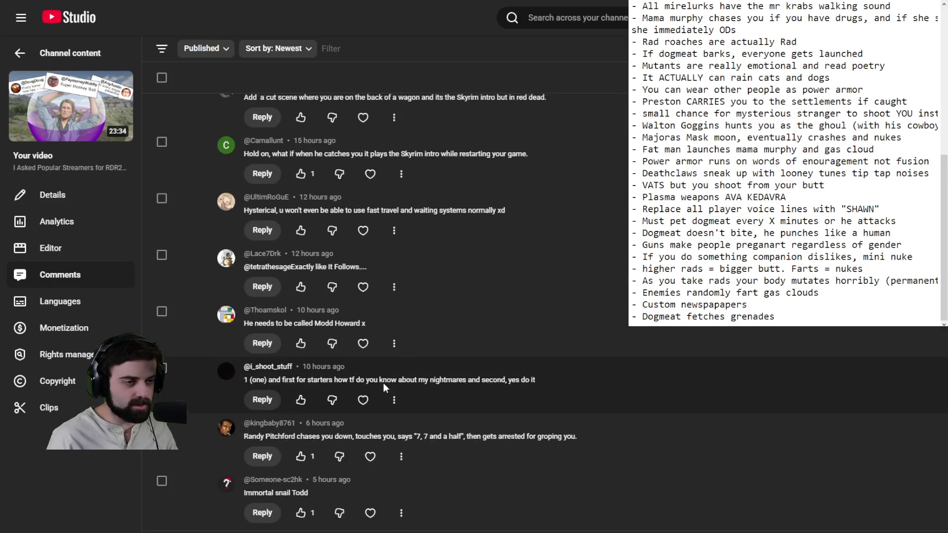
{"action": "scroll", "coordinate": [383, 374], "scroll_direction": "up", "scroll_amount": 4}
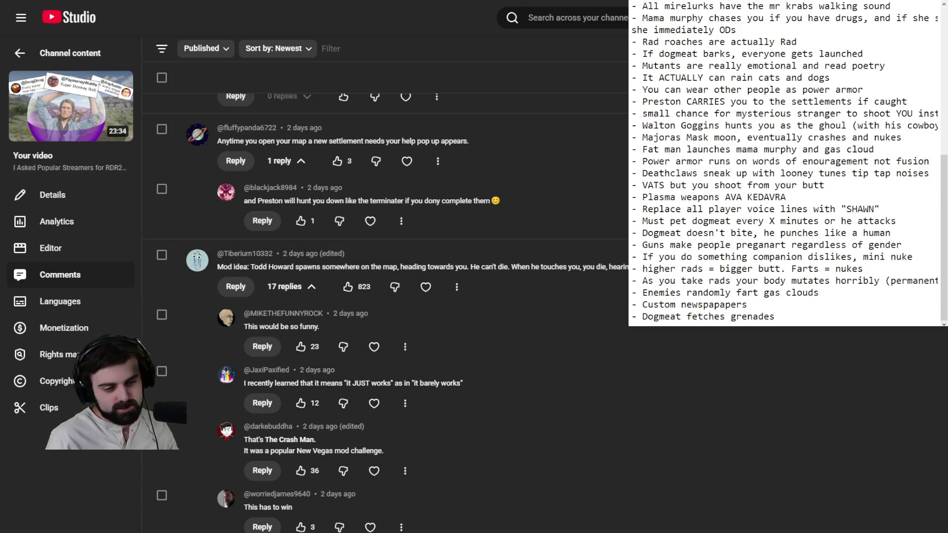
Add a new bullet 'Immortal Snail but it's Todd howard' below Dogmeat fetches grenades.
{"action": "left_click", "coordinate": [807, 317]}
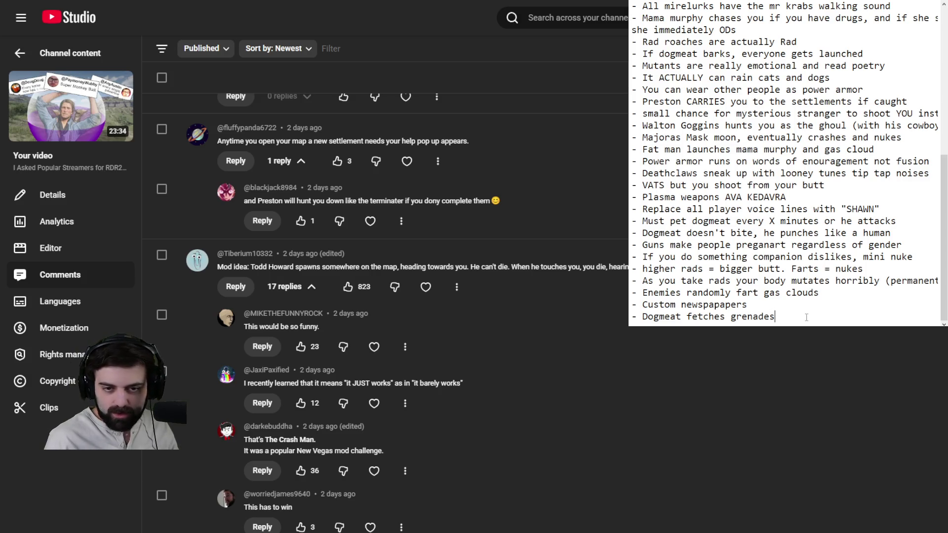
{"action": "key", "text": "Return"}
{"action": "type", "text": "-="}
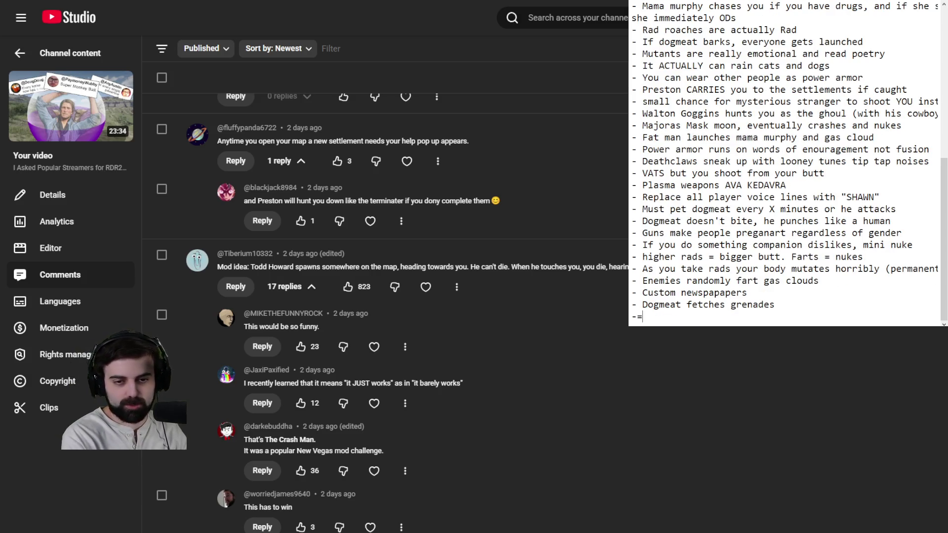
{"action": "key", "text": "BackSpace"}
{"action": "type", "text": "Immo"}
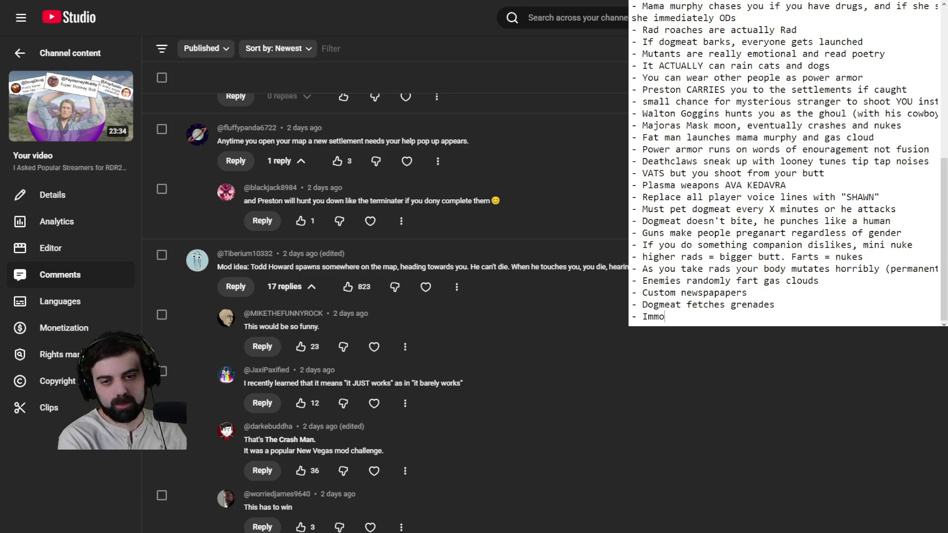
{"action": "type", "text": "rtal Snail but it"}
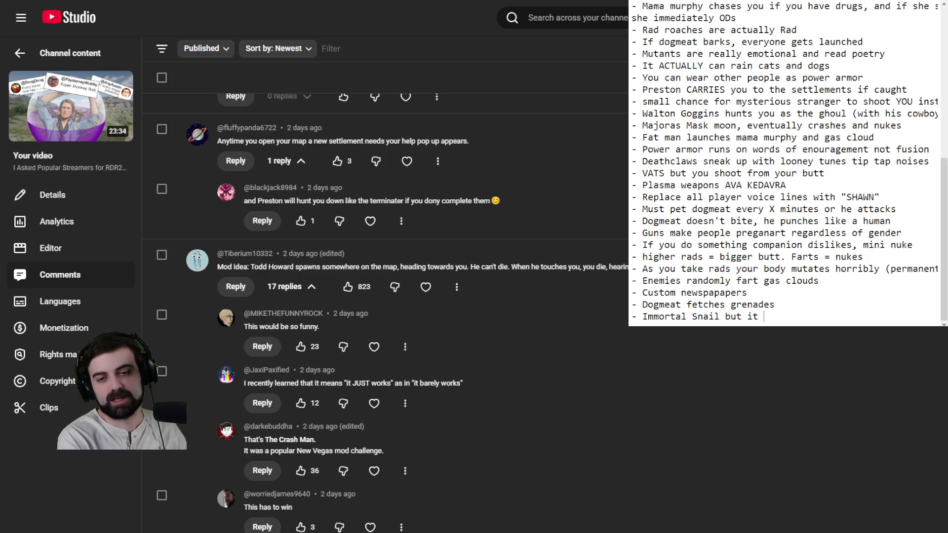
{"action": "key", "text": "BackSpace"}
{"action": "type", "text": "'s Todd hoa"}
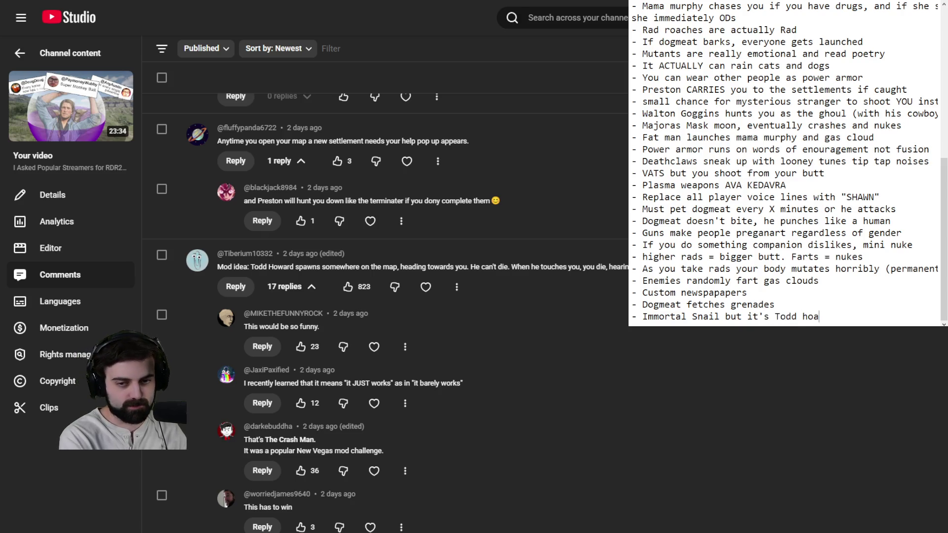
{"action": "key", "text": "BackSpace"}
{"action": "type", "text": "ward"}
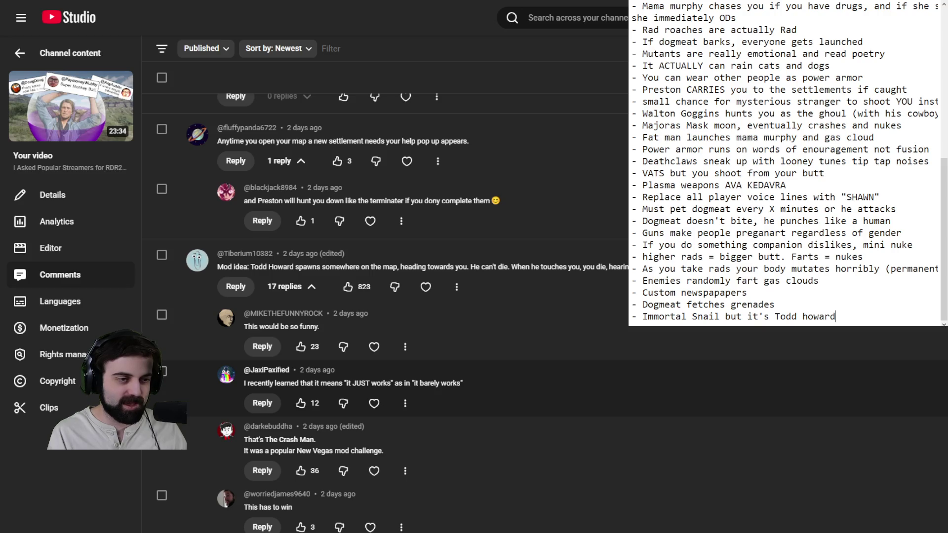
Scroll to the Text-To Fallout 4 comment and expand it with Read more.
{"action": "scroll", "coordinate": [494, 395], "scroll_direction": "down", "scroll_amount": 15}
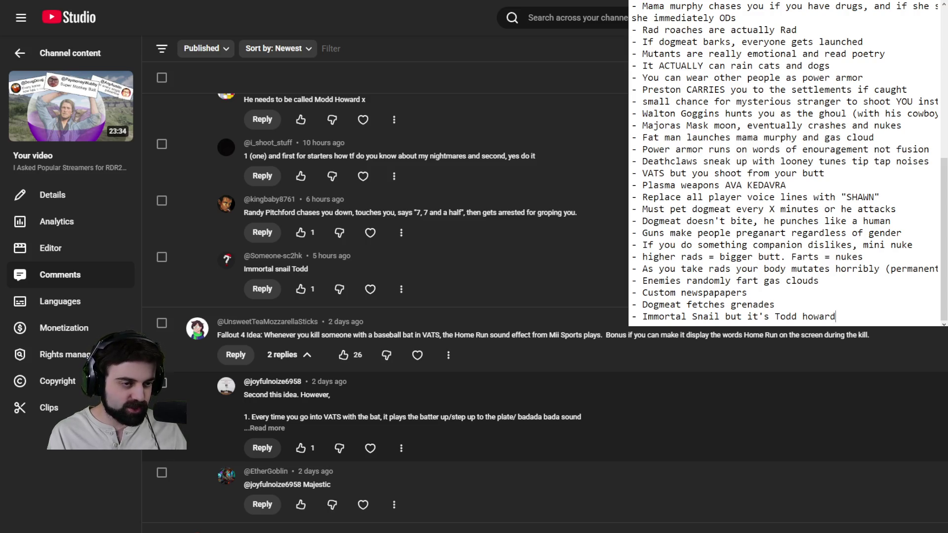
{"action": "scroll", "coordinate": [385, 297], "scroll_direction": "down", "scroll_amount": 4}
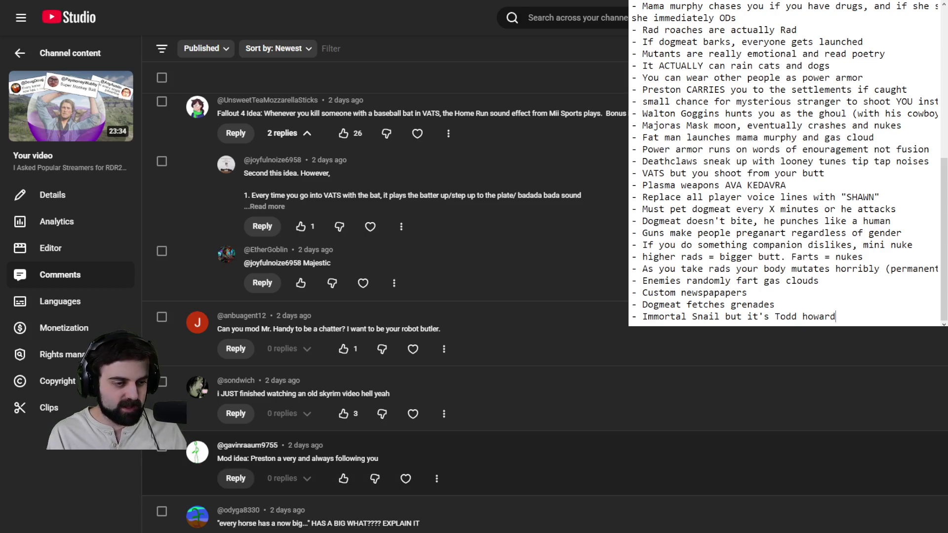
{"action": "scroll", "coordinate": [386, 454], "scroll_direction": "down", "scroll_amount": 5}
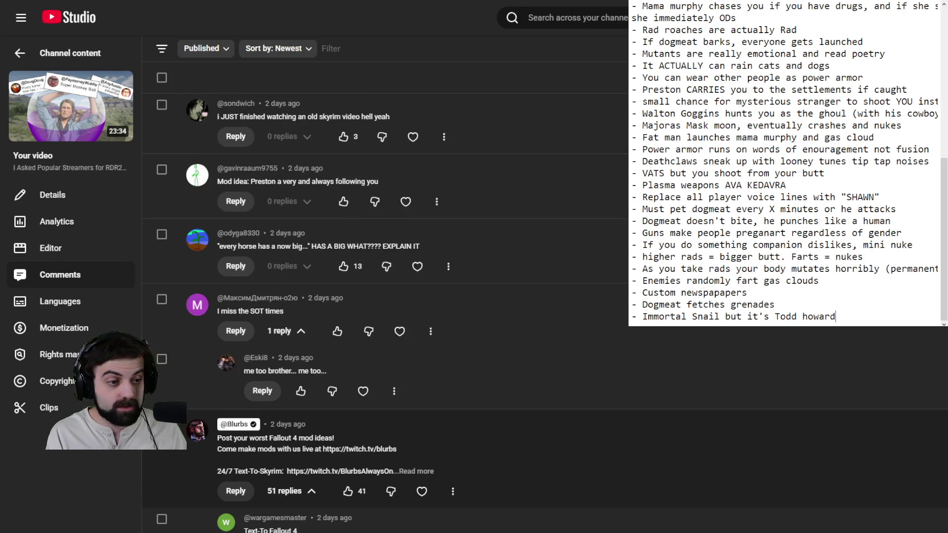
{"action": "scroll", "coordinate": [385, 297], "scroll_direction": "down", "scroll_amount": 6}
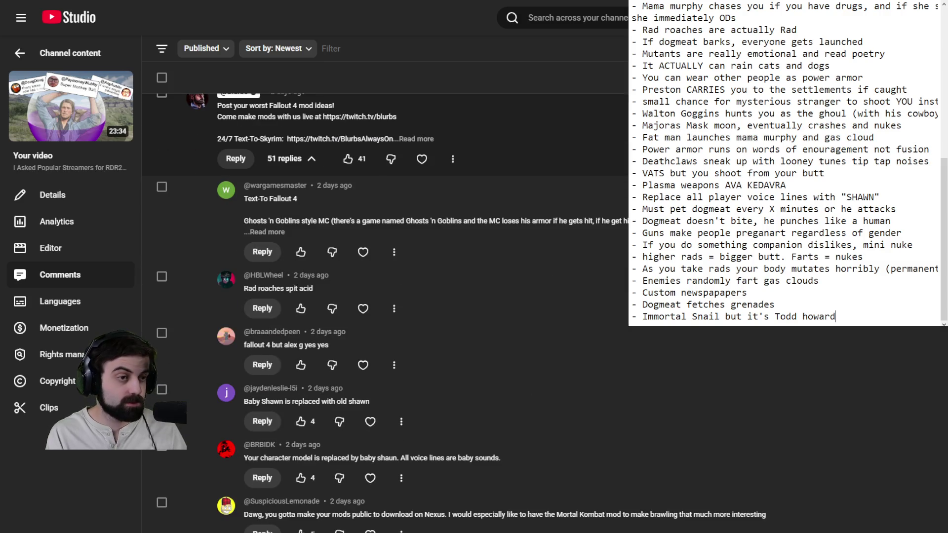
{"action": "scroll", "coordinate": [385, 424], "scroll_direction": "down", "scroll_amount": 2}
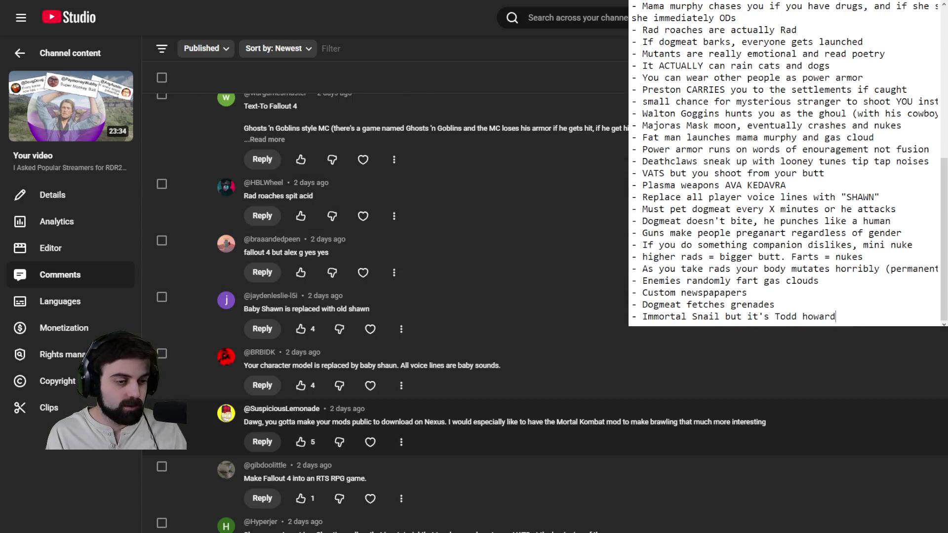
{"action": "scroll", "coordinate": [385, 425], "scroll_direction": "up", "scroll_amount": 5}
{"action": "scroll", "coordinate": [385, 425], "scroll_direction": "down", "scroll_amount": 3}
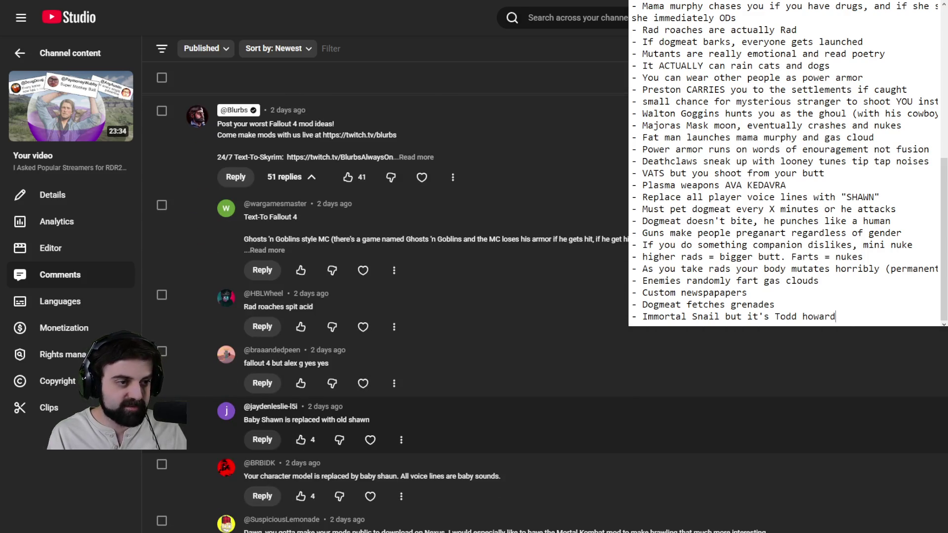
{"action": "left_click", "coordinate": [267, 250]}
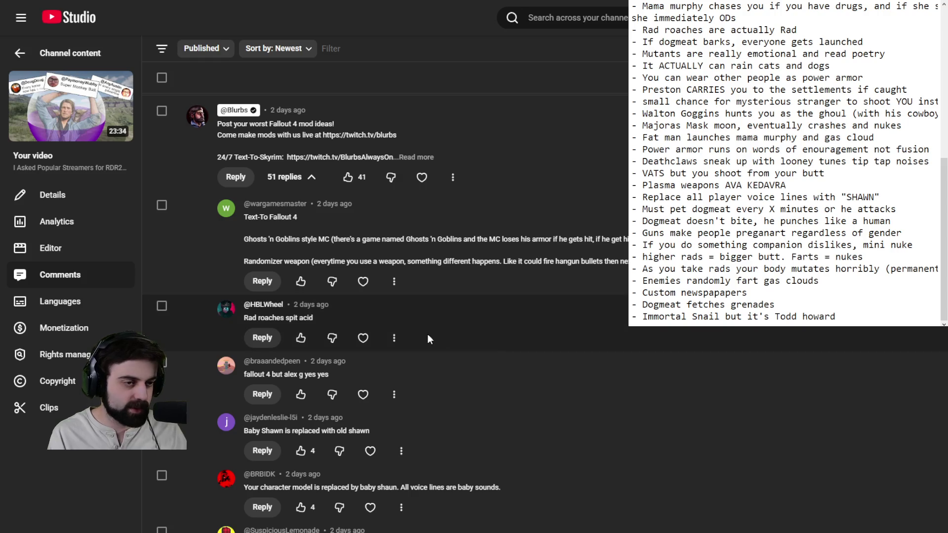
Scroll further down through the later mod-idea comments.
{"action": "scroll", "coordinate": [500, 332], "scroll_direction": "down", "scroll_amount": 2}
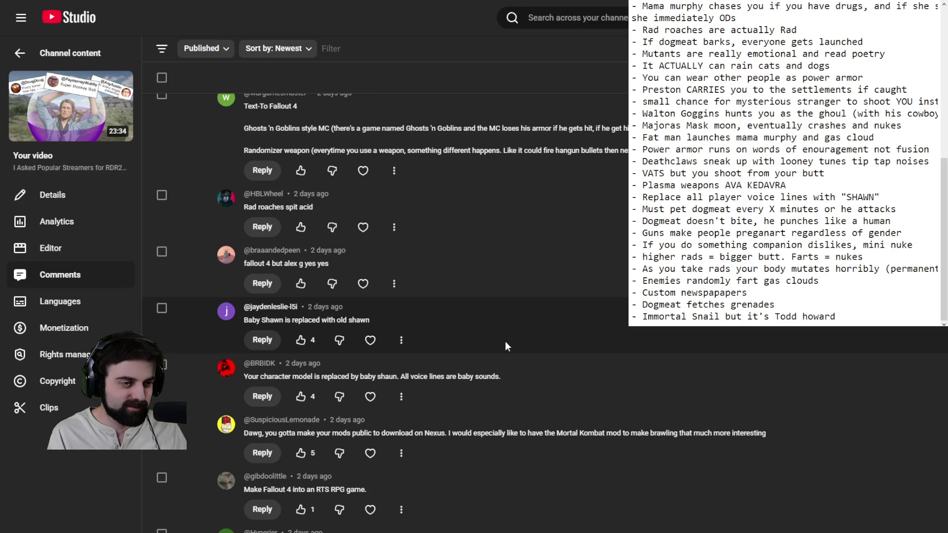
{"action": "scroll", "coordinate": [506, 342], "scroll_direction": "down", "scroll_amount": 1}
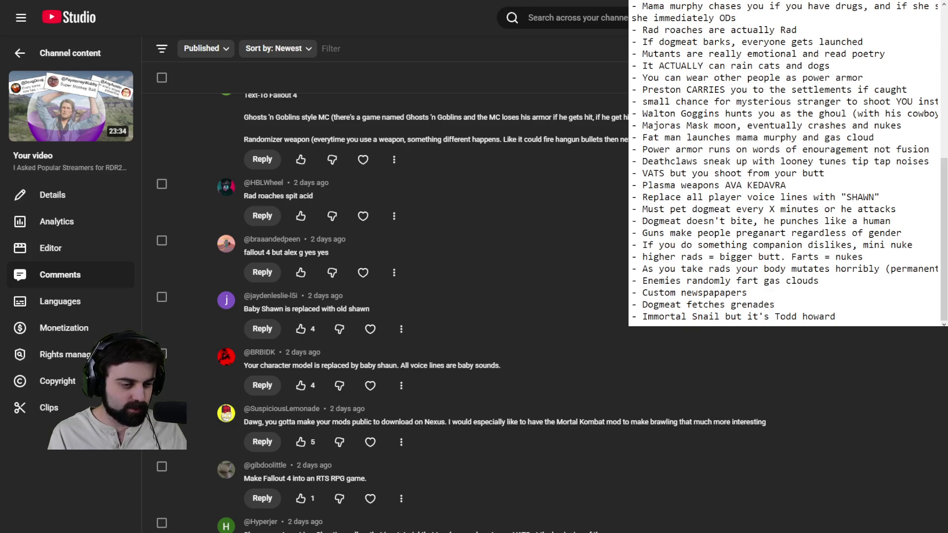
{"action": "scroll", "coordinate": [385, 296], "scroll_direction": "down", "scroll_amount": 8}
{"action": "scroll", "coordinate": [385, 296], "scroll_direction": "down", "scroll_amount": 4}
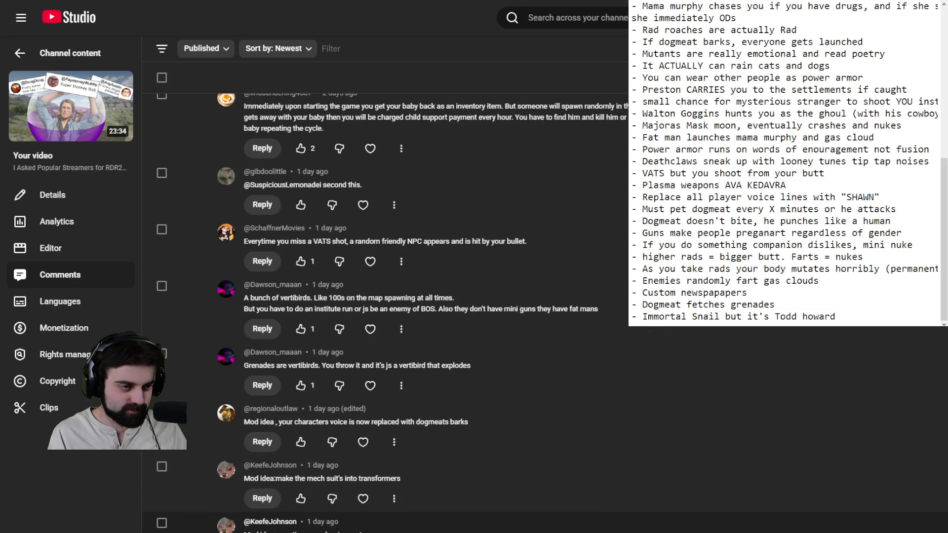
{"action": "scroll", "coordinate": [385, 296], "scroll_direction": "up", "scroll_amount": 5}
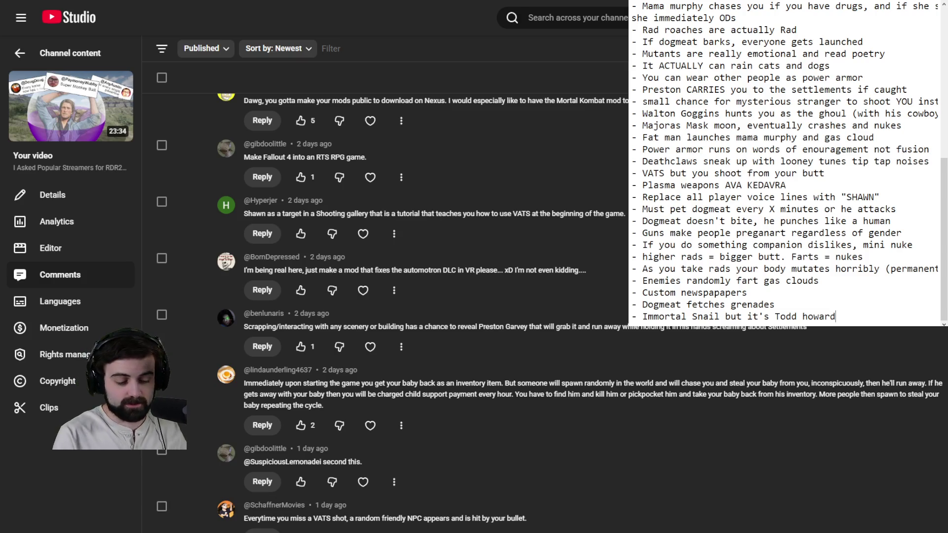
Add the bullet '- Shawn is inventory item, NPCs try to steal and if so' plus 'pay child support' on the next line.
{"action": "key", "text": "Return"}
{"action": "type", "text": "-"}
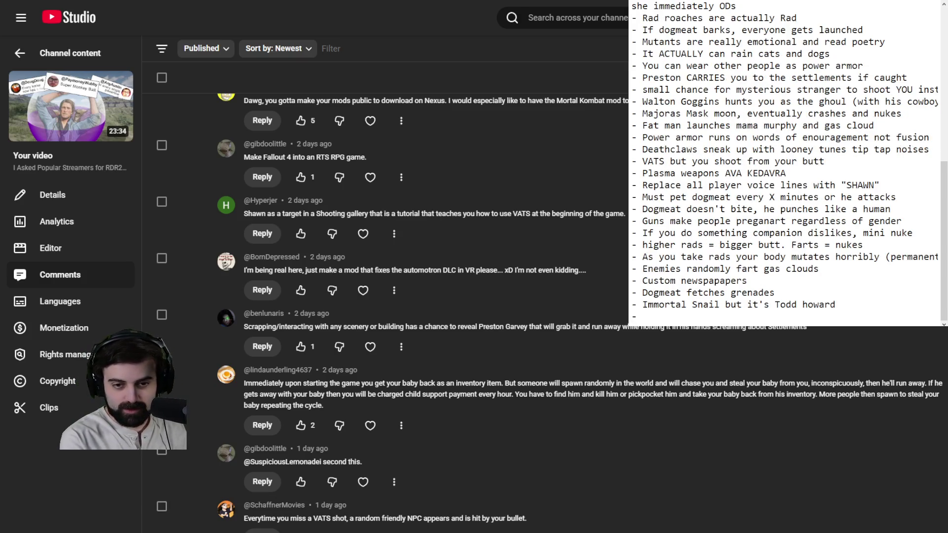
{"action": "type", "text": " Shawn "}
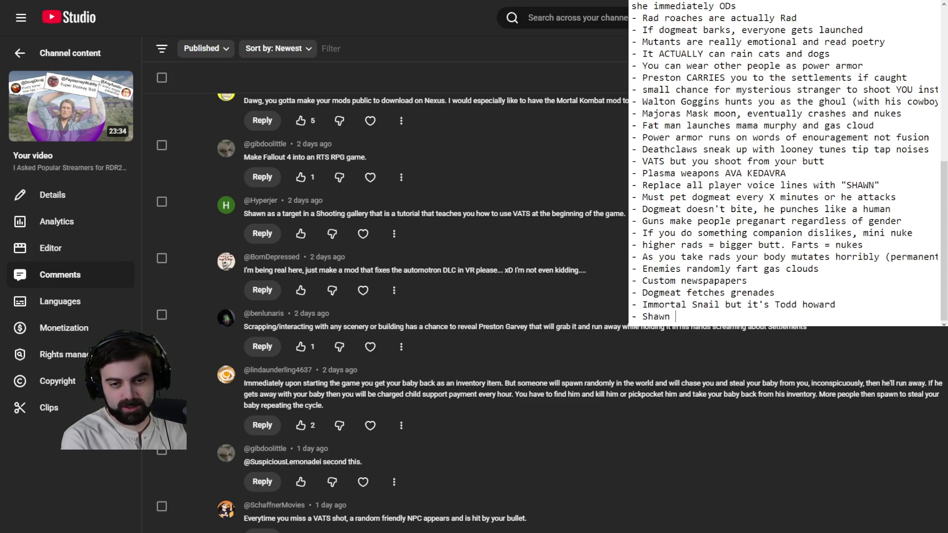
{"action": "type", "text": "is inventory item"}
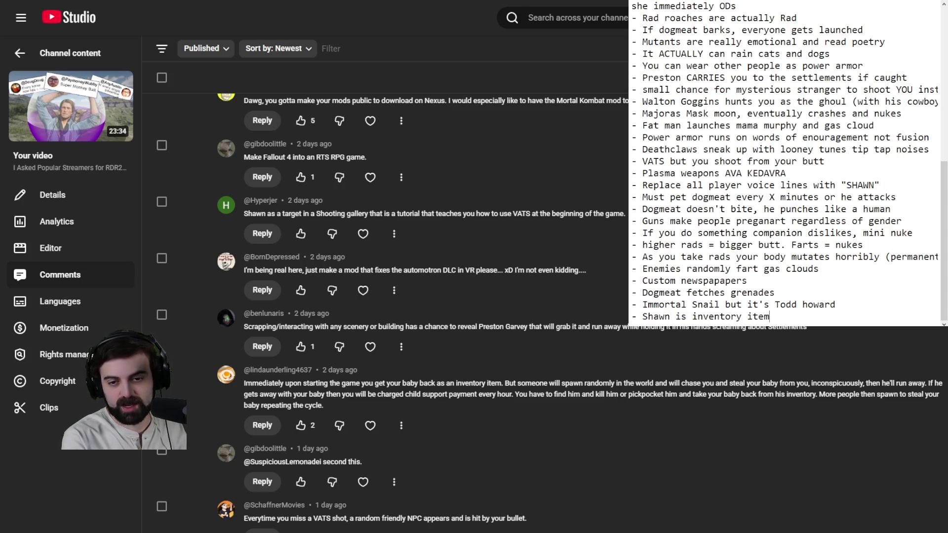
{"action": "type", "text": ", NPCs try to ste"}
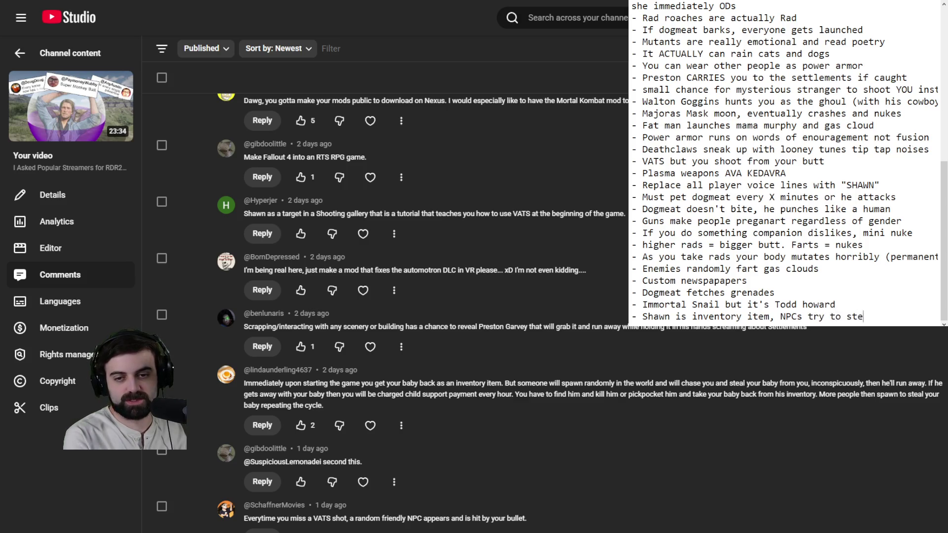
{"action": "type", "text": "al and if so"}
{"action": "key", "text": "Return"}
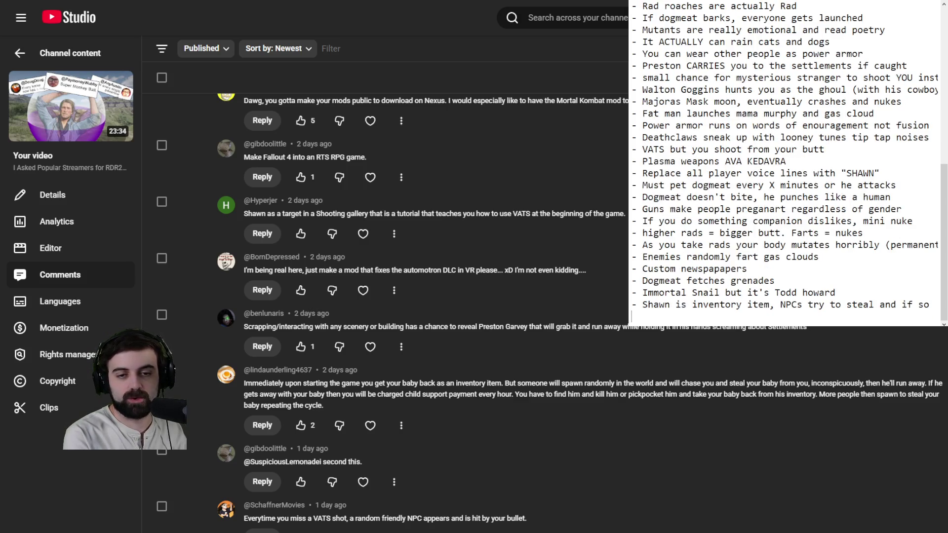
{"action": "type", "text": "pay child support"}
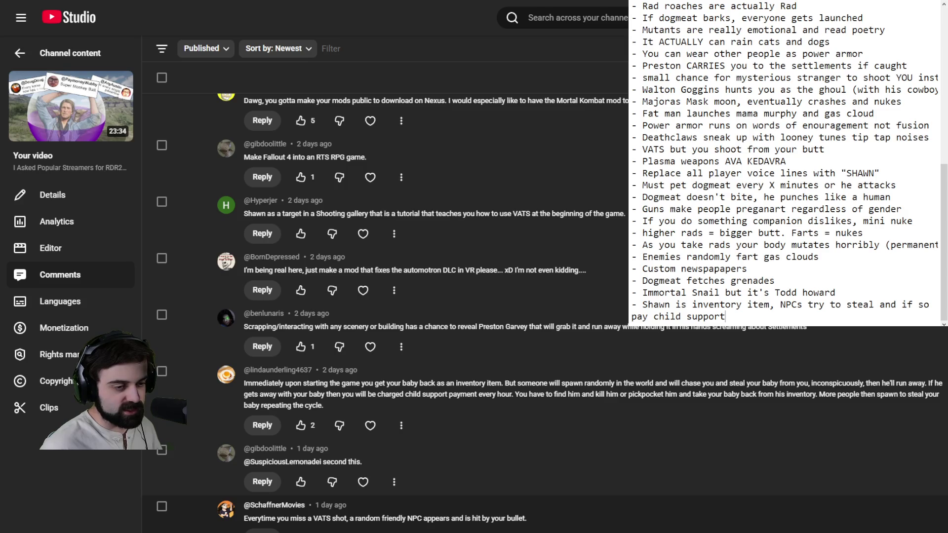
Scroll the Comments list to the comments about vertibirds and dogmeat-bark voices.
{"action": "scroll", "coordinate": [395, 311], "scroll_direction": "down", "scroll_amount": 5}
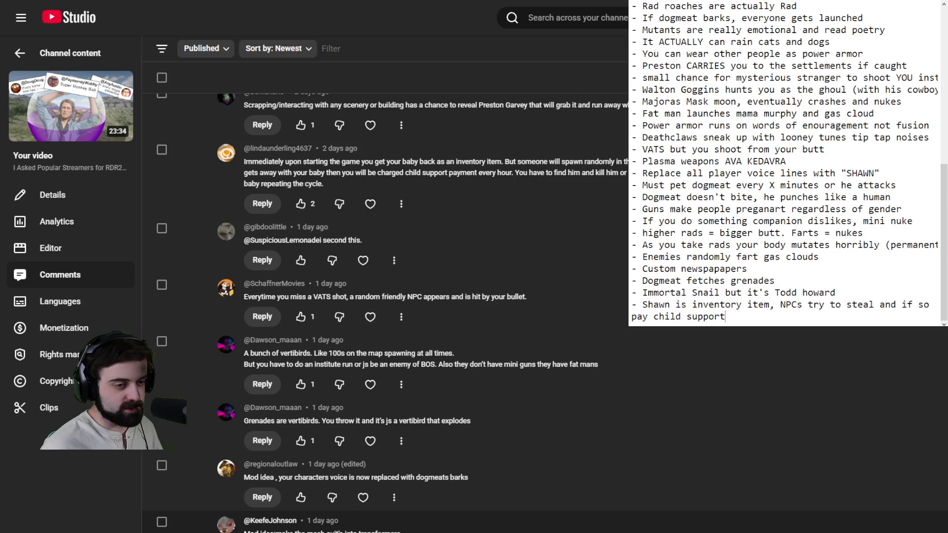
{"action": "scroll", "coordinate": [395, 296], "scroll_direction": "down", "scroll_amount": 1}
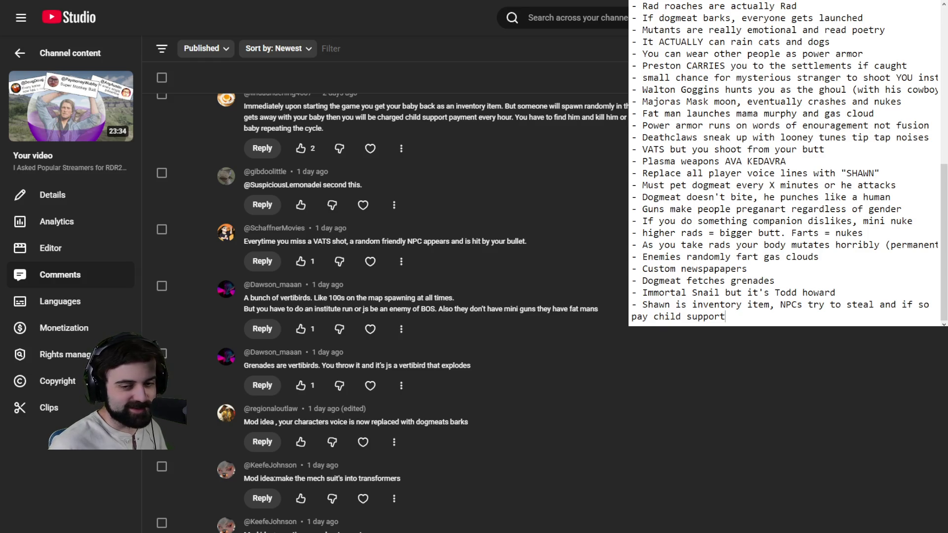
Add a new dash bullet: a percent chance the NPC you're talking to explodes to bits.
{"action": "key", "text": "Return"}
{"action": "type", "text": "-"}
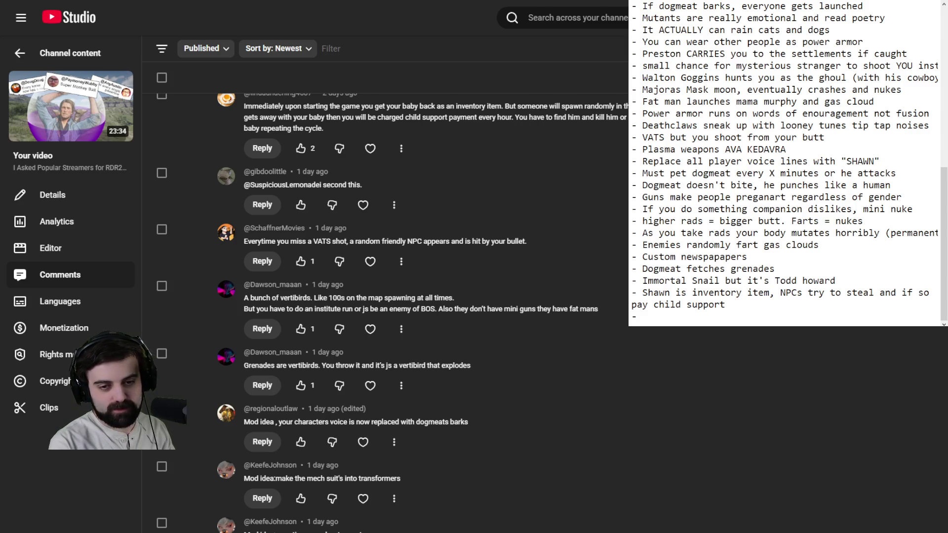
{"action": "type", "text": "percent chan"}
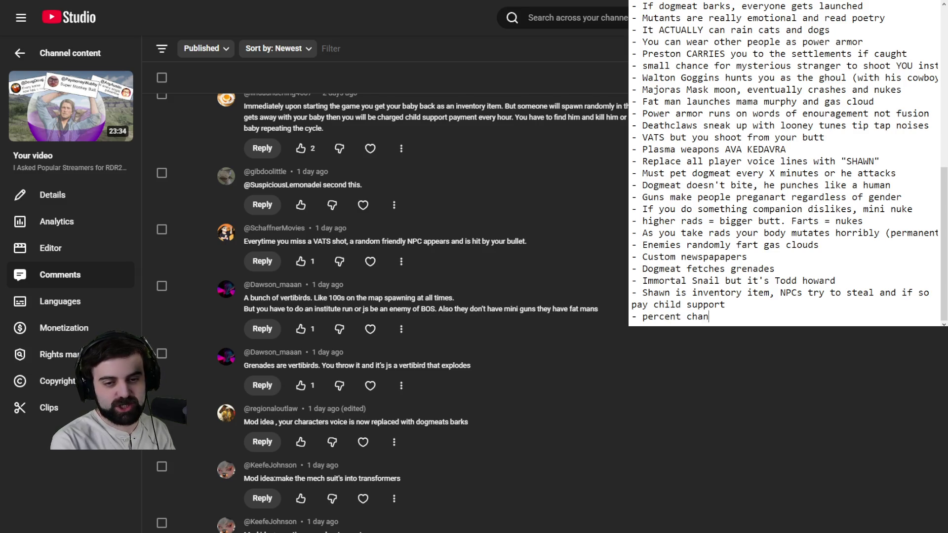
{"action": "type", "text": "ce NPCyour talking to just "}
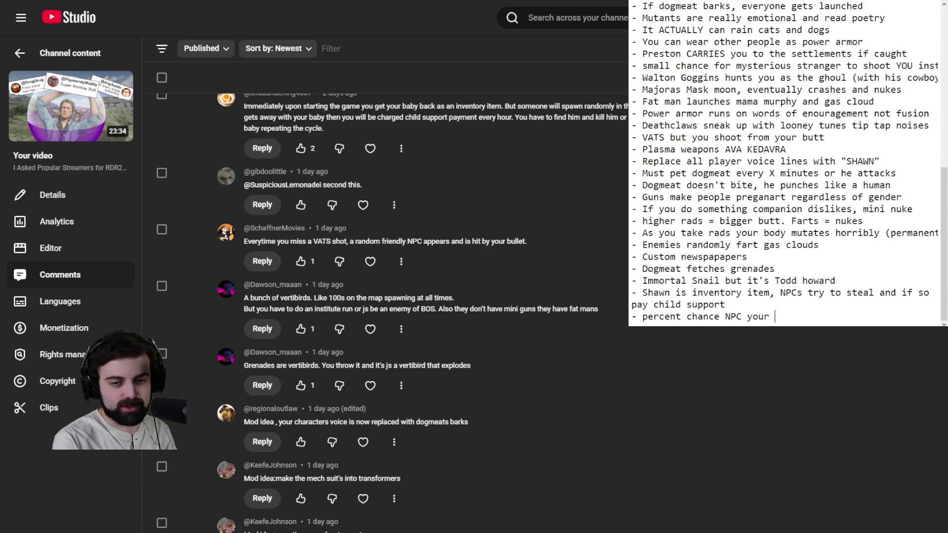
{"action": "type", "text": "fuc"}
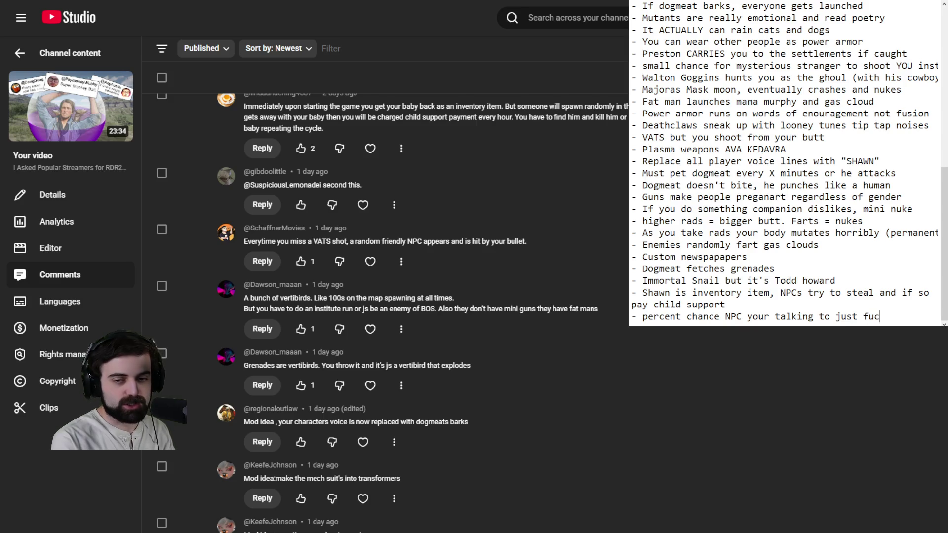
{"action": "type", "text": "king explodes to bits"}
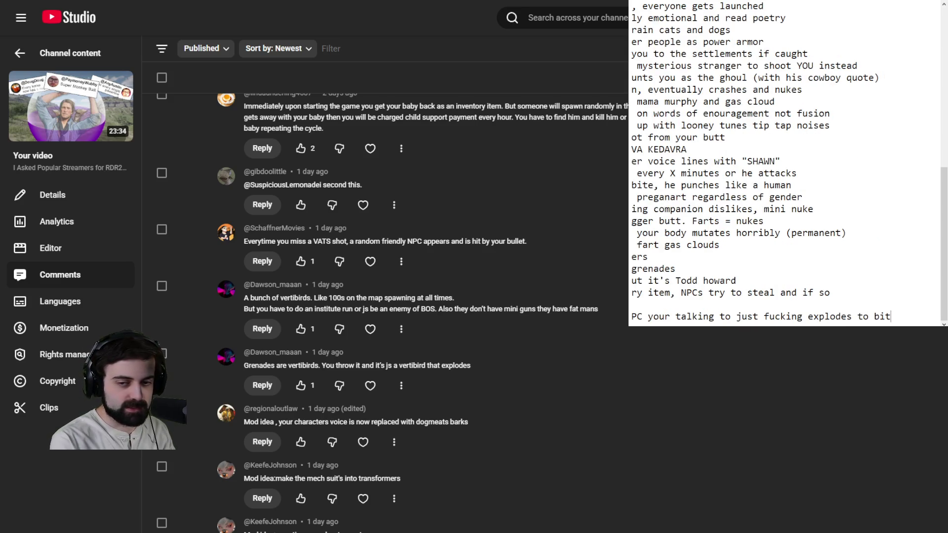
{"action": "key", "text": "Return"}
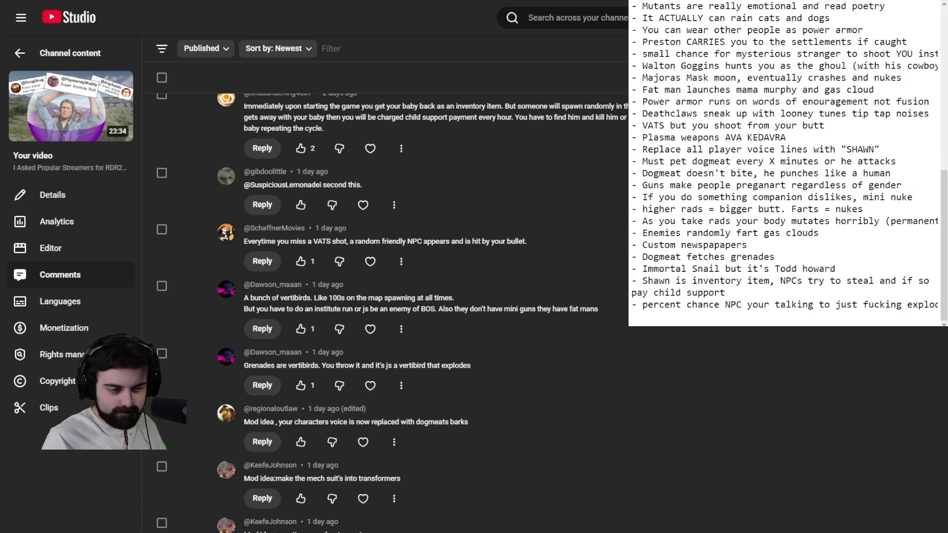
Scroll the Comments list down to the Preston quests, toilet enemies and ghoul apocalypse comments.
{"action": "scroll", "coordinate": [459, 311], "scroll_direction": "down", "scroll_amount": 15}
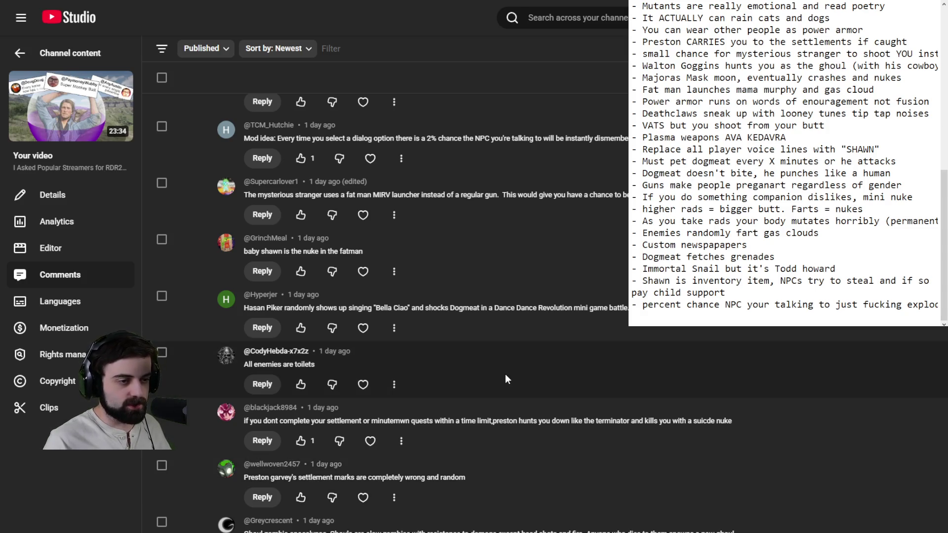
{"action": "scroll", "coordinate": [493, 374], "scroll_direction": "down", "scroll_amount": 1}
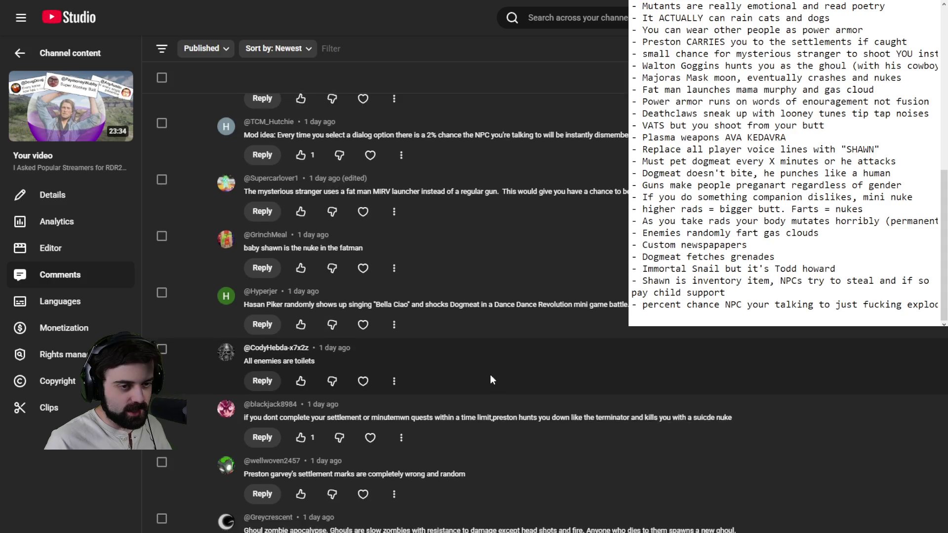